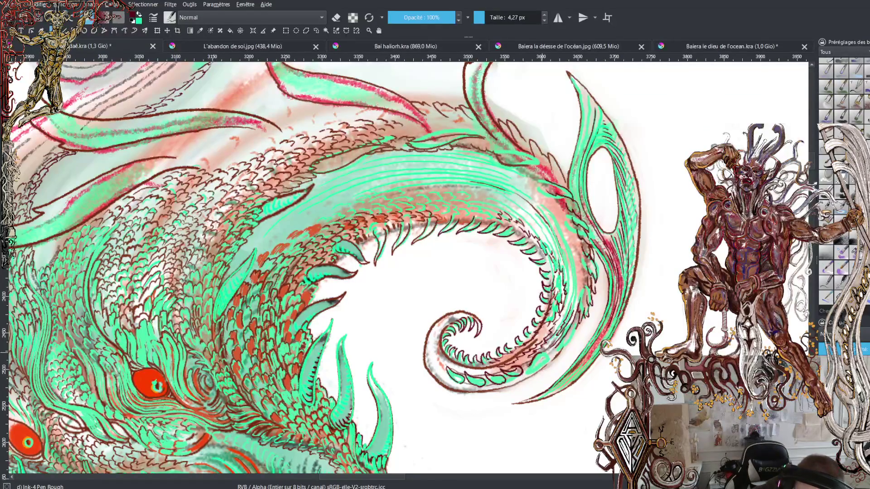
# - Sample the dark maroon ink and outline the green blobs along the spiral's lower edge
pyautogui.moveTo(554, 342); pyautogui.dragTo(542, 355)
pyautogui.keyDown('ctrl'); pyautogui.click(561, 351); pyautogui.keyUp('ctrl')
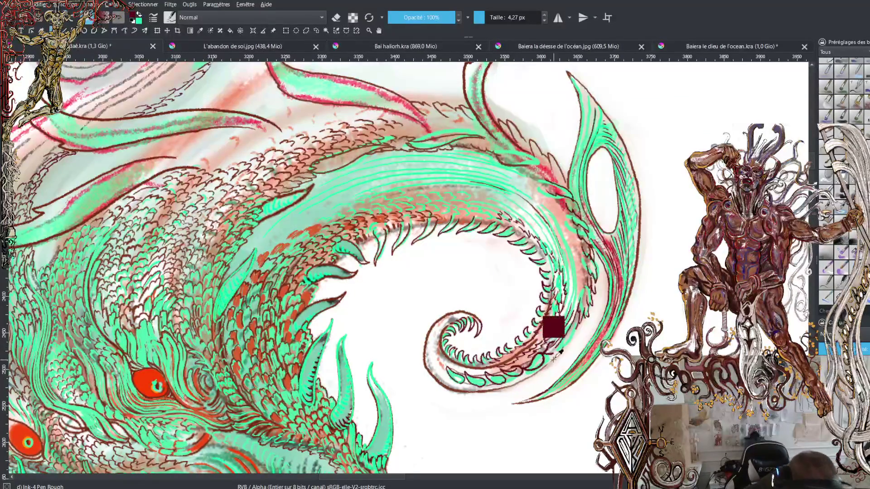
pyautogui.keyDown('ctrl'); pyautogui.click(537, 353); pyautogui.keyUp('ctrl')
pyautogui.keyDown('ctrl'); pyautogui.click(525, 362); pyautogui.keyUp('ctrl')
pyautogui.keyDown('ctrl'); pyautogui.click(476, 362); pyautogui.keyUp('ctrl')
pyautogui.moveTo(447, 366)
pyautogui.mouseDown()
pyautogui.moveTo(448, 376)
pyautogui.moveTo(482, 387)
pyautogui.moveTo(476, 385)
pyautogui.mouseUp()
pyautogui.moveTo(465, 370)
pyautogui.mouseDown()
pyautogui.moveTo(485, 388)
pyautogui.moveTo(497, 379)
pyautogui.moveTo(506, 384)
pyautogui.moveTo(519, 368)
pyautogui.moveTo(527, 378)
pyautogui.moveTo(545, 361)
pyautogui.moveTo(538, 357)
pyautogui.mouseUp()
pyautogui.moveTo(534, 363); pyautogui.dragTo(550, 362)
pyautogui.moveTo(533, 368); pyautogui.dragTo(543, 362)
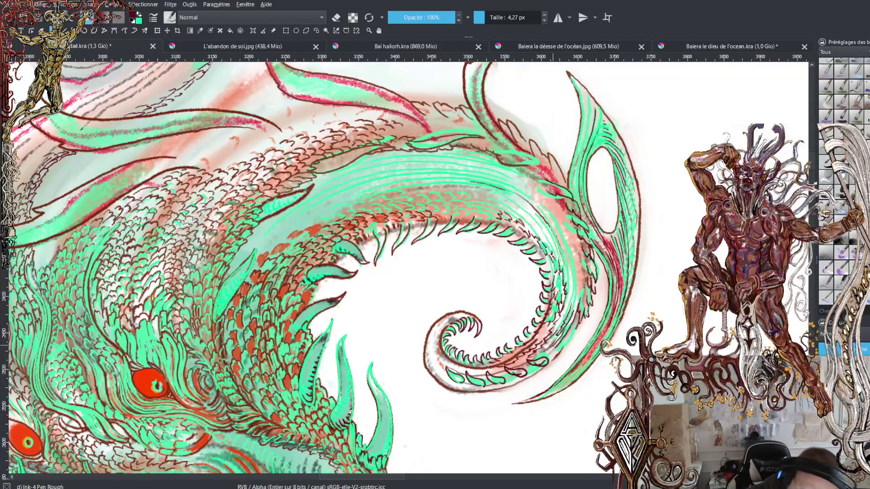
# - Hatch short dark ink strokes along the spiral's right and inner edges
pyautogui.moveTo(553, 347); pyautogui.dragTo(562, 339)
pyautogui.moveTo(548, 347); pyautogui.dragTo(557, 344)
pyautogui.moveTo(551, 351); pyautogui.dragTo(569, 342)
pyautogui.moveTo(565, 345); pyautogui.dragTo(580, 318)
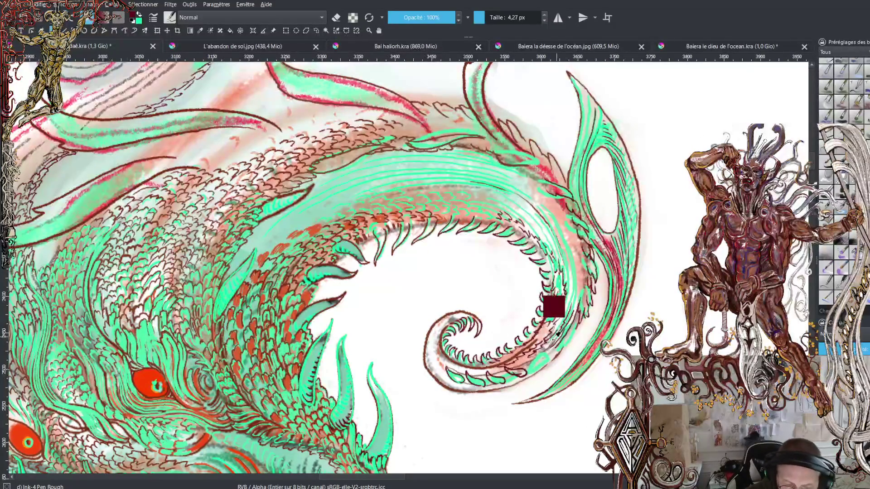
pyautogui.moveTo(525, 371); pyautogui.dragTo(542, 363)
pyautogui.moveTo(534, 366); pyautogui.dragTo(552, 348)
pyautogui.moveTo(536, 356); pyautogui.dragTo(550, 355)
pyautogui.moveTo(549, 358); pyautogui.dragTo(548, 349)
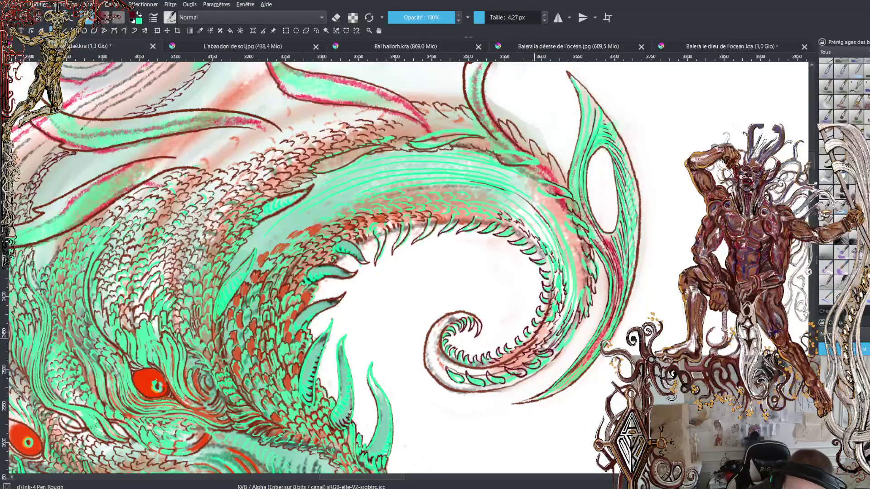
# - Touch up the inner-edge hatching in green, then add a dark stroke on the spiral's outer edge
pyautogui.press('x')
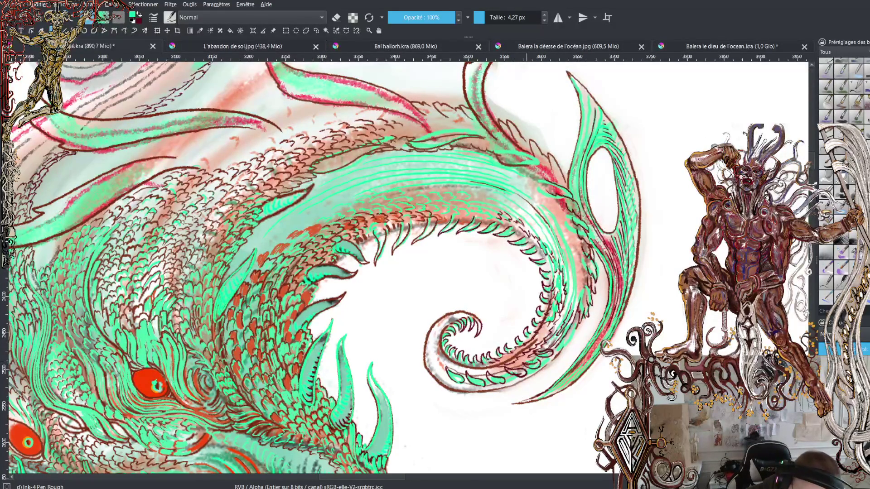
pyautogui.moveTo(538, 354); pyautogui.dragTo(548, 350)
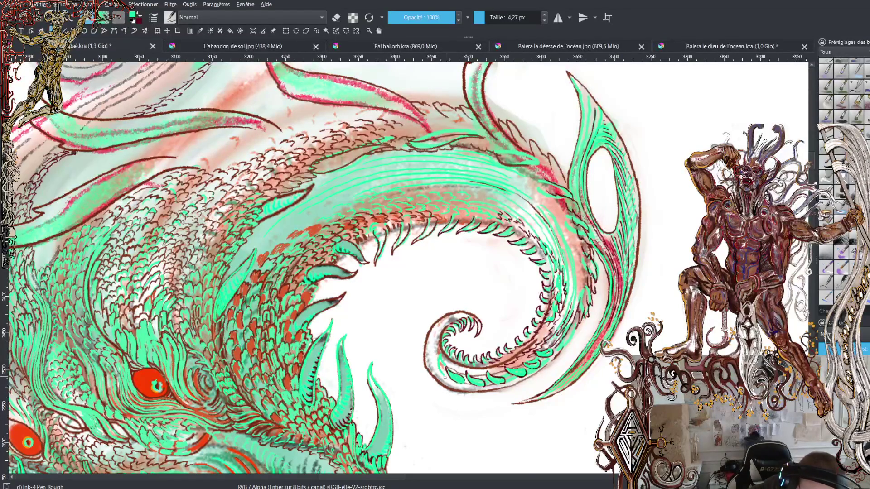
pyautogui.press('x')
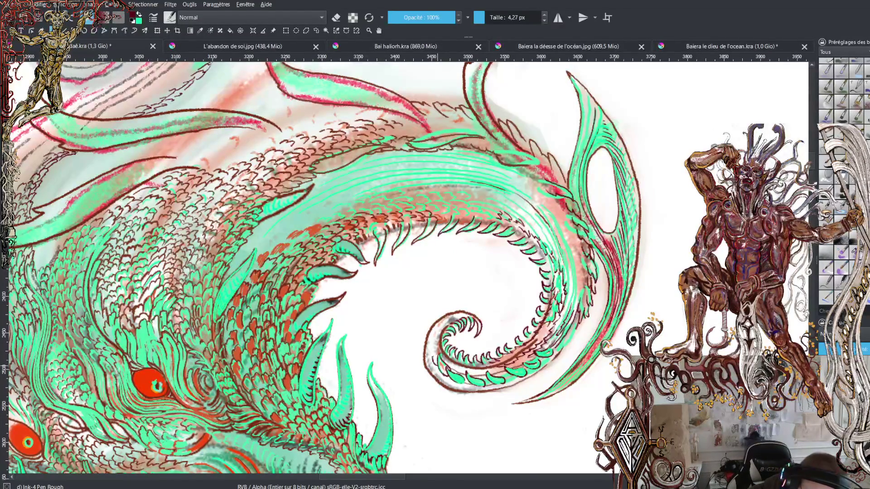
pyautogui.moveTo(432, 351); pyautogui.dragTo(444, 321)
pyautogui.press('x')
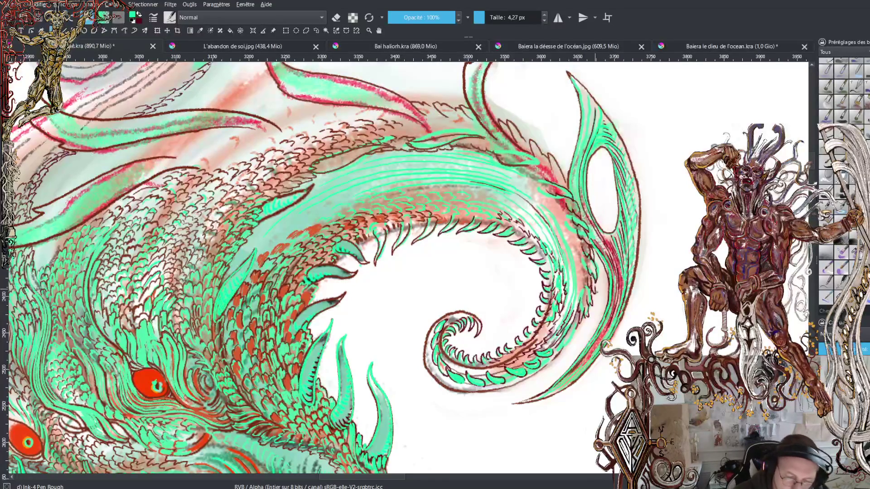
# - Switch back to dark red and ink short strokes down the spiral's right edge
pyautogui.press('x')
pyautogui.moveTo(565, 236); pyautogui.dragTo(578, 303)
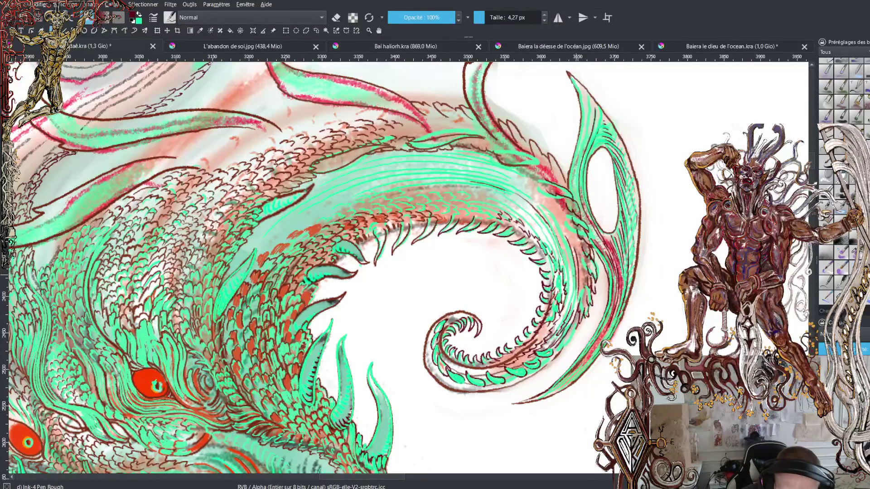
pyautogui.moveTo(580, 257); pyautogui.dragTo(583, 296)
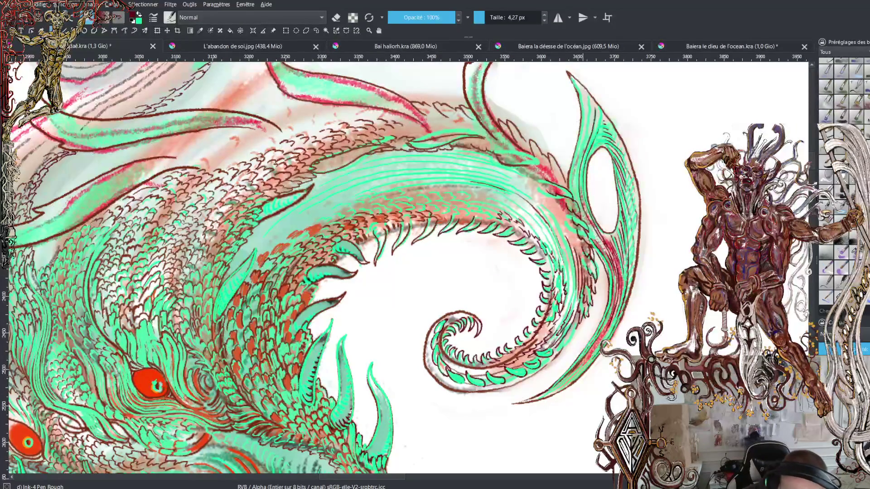
pyautogui.moveTo(578, 240); pyautogui.dragTo(586, 272)
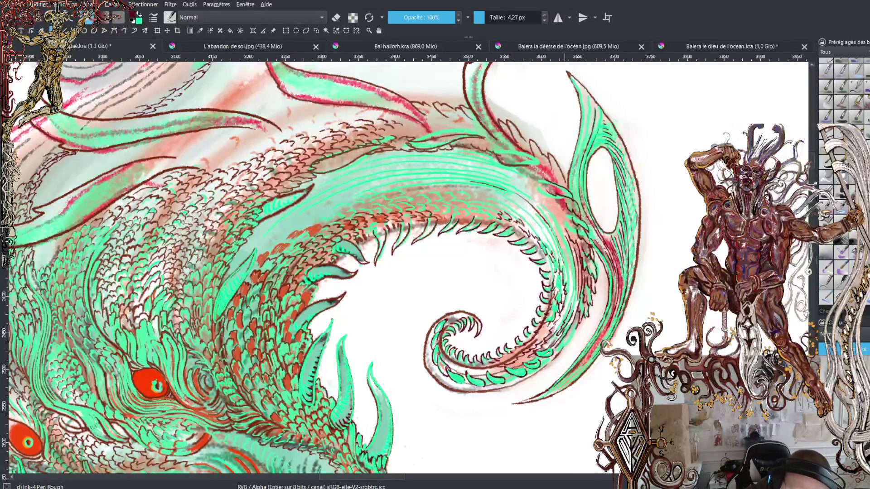
# - Draw thin dark lines up the fin's left and inner edges, then view the whole creature
pyautogui.moveTo(560, 217)
pyautogui.mouseDown()
pyautogui.moveTo(571, 229)
pyautogui.moveTo(551, 200)
pyautogui.mouseUp()
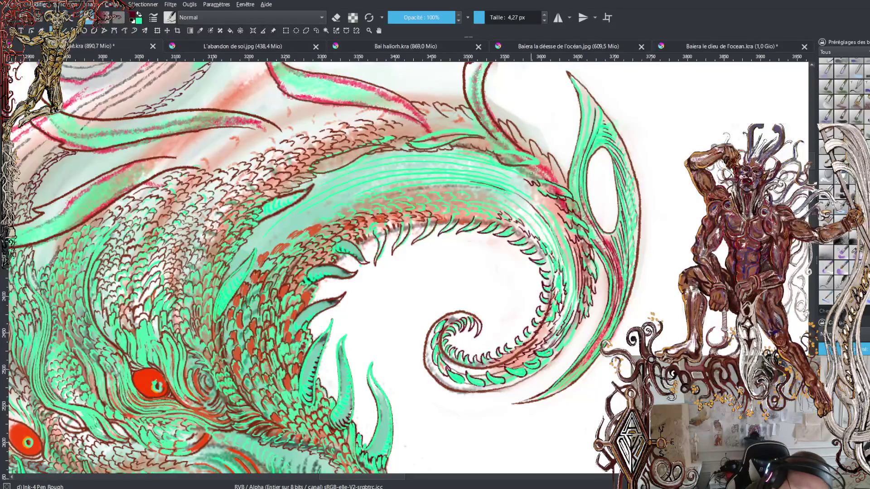
pyautogui.moveTo(534, 173); pyautogui.dragTo(543, 179)
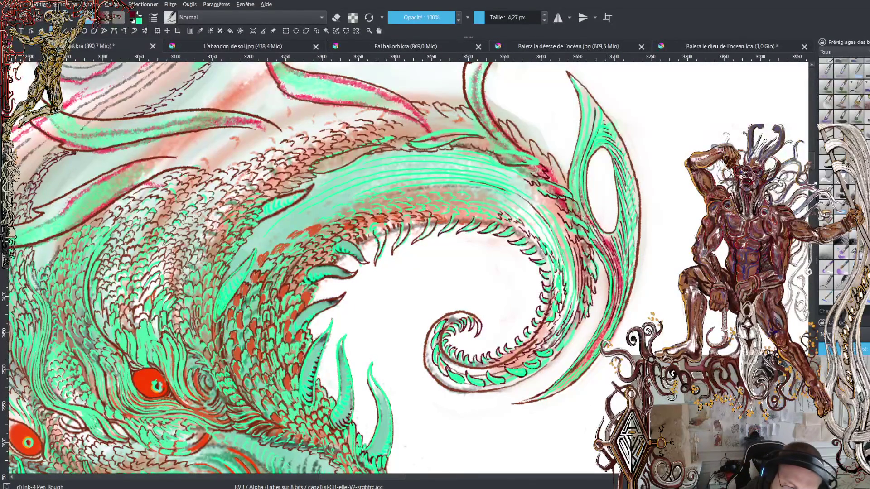
pyautogui.moveTo(577, 199); pyautogui.dragTo(590, 100)
pyautogui.moveTo(577, 201); pyautogui.dragTo(583, 85)
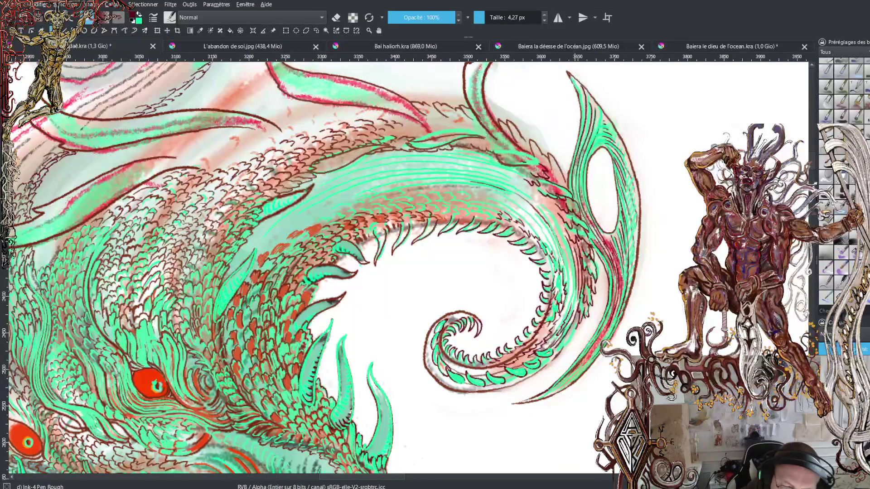
pyautogui.moveTo(581, 120); pyautogui.dragTo(575, 81)
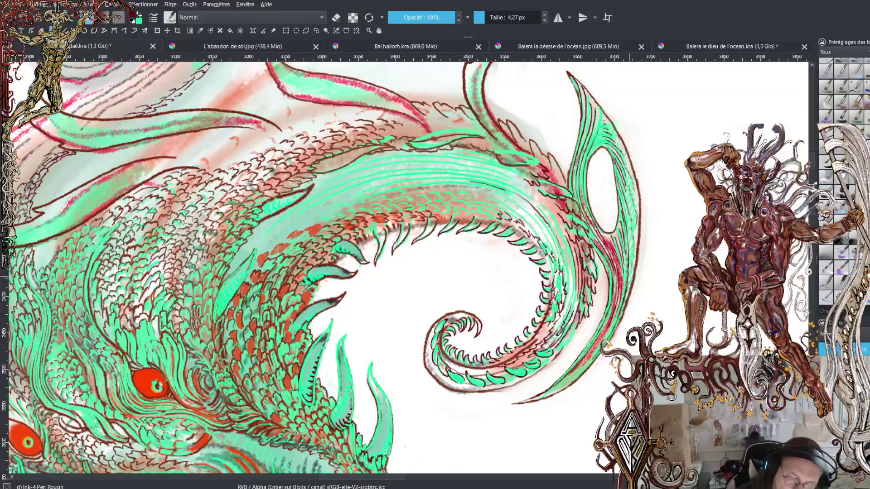
pyautogui.moveTo(567, 244); pyautogui.dragTo(568, 308)
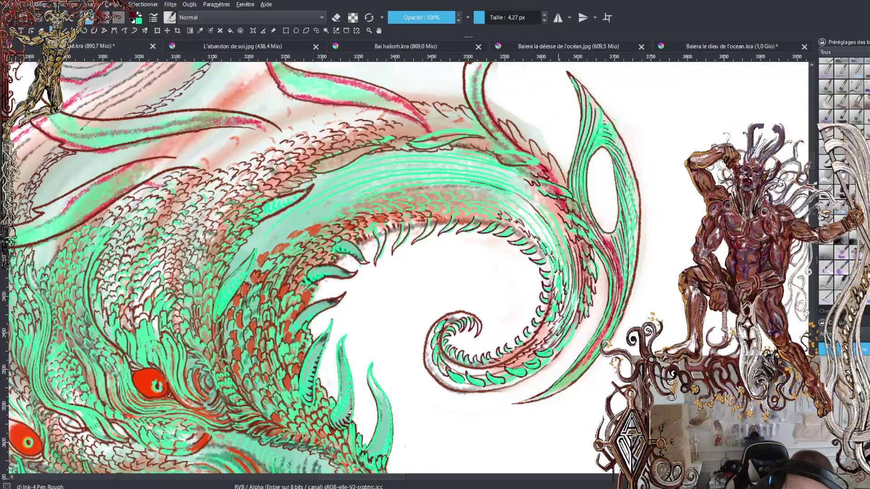
pyautogui.press('-')
pyautogui.press('-')
pyautogui.press('-')
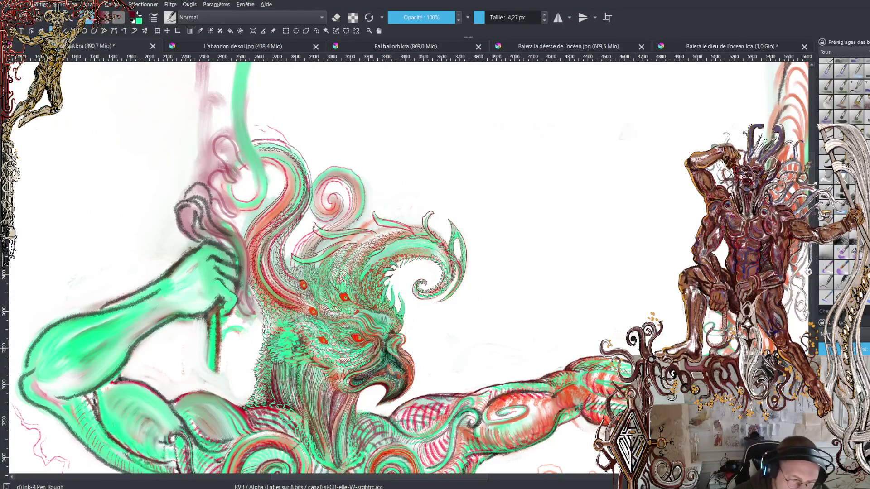
# - Zoom and pan the canvas onto the creature's bird head and its red eyes
pyautogui.press('+')
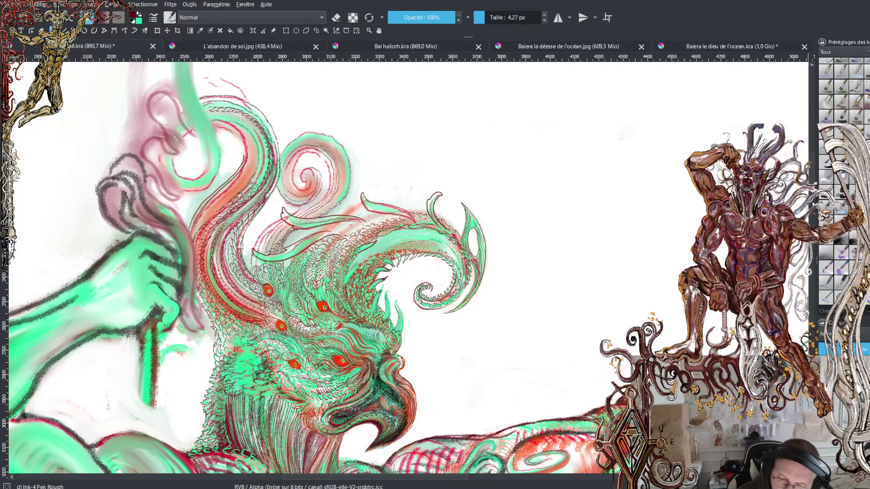
pyautogui.scroll(-5, 408, 267)
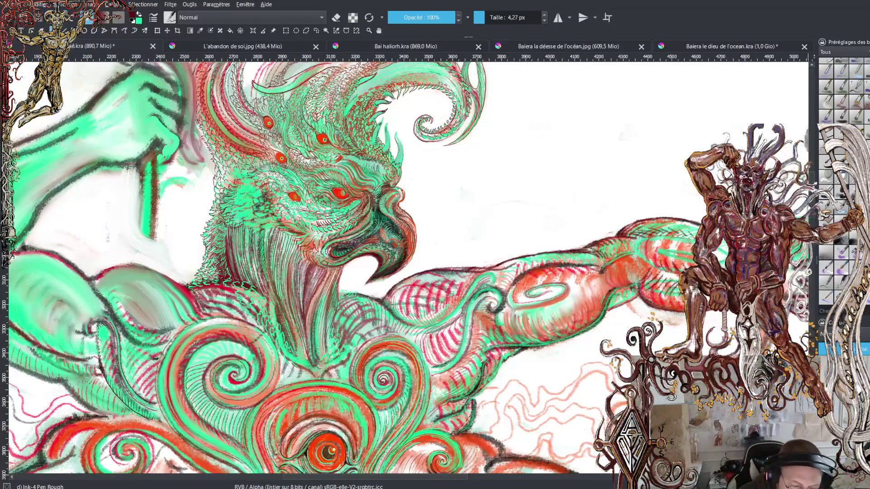
pyautogui.hscroll(-3, 408, 267)
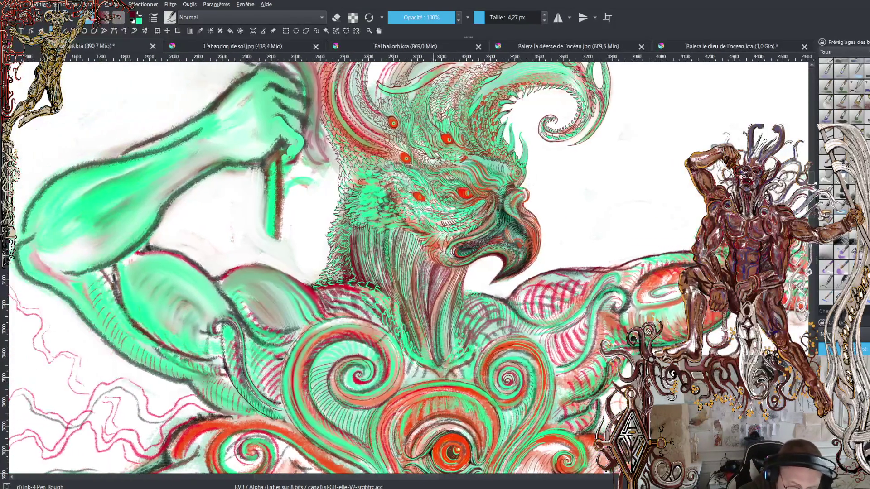
pyautogui.scroll(3, 408, 267)
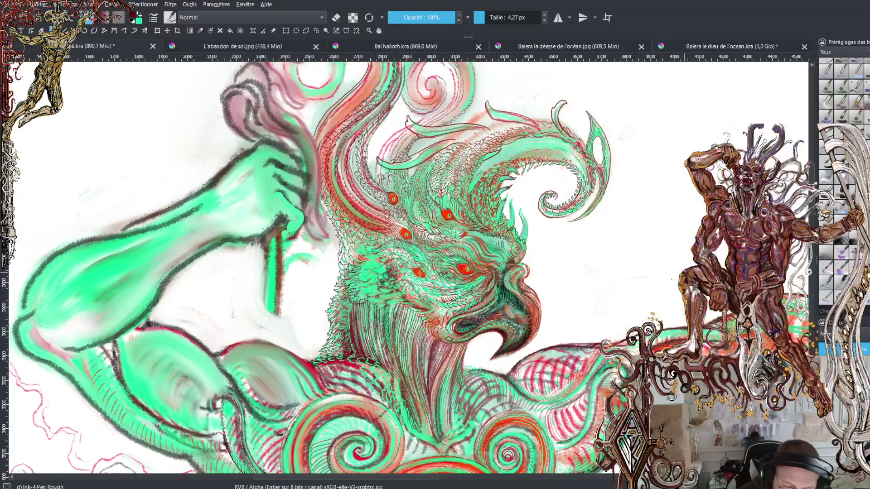
pyautogui.scroll(2, 408, 226)
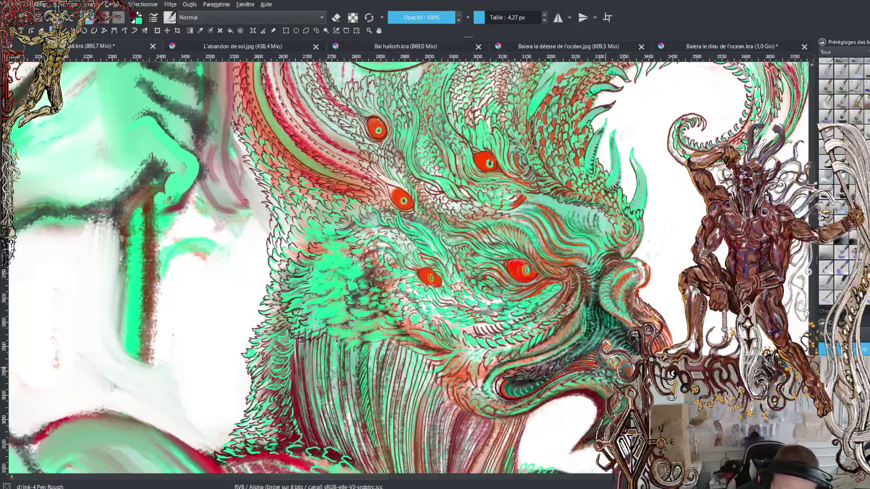
pyautogui.scroll(2, 409, 272)
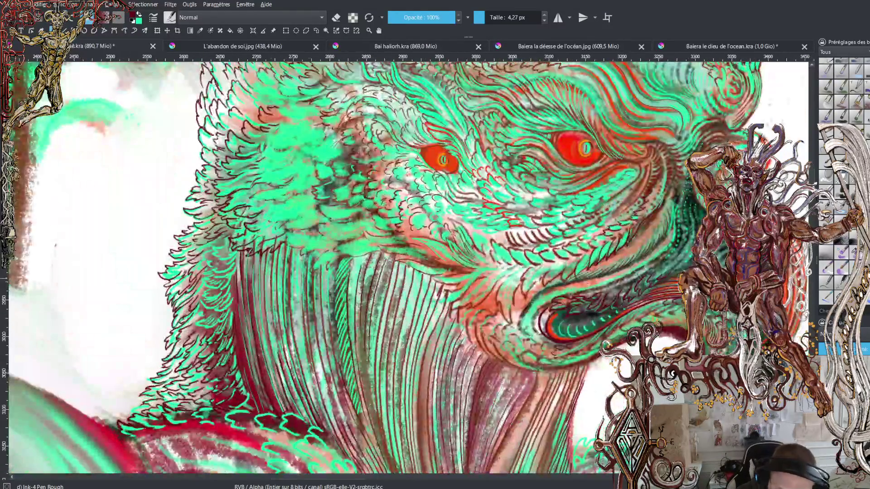
# - Alternate the painting colour between green and dark red while refining the cheek's ink detail
pyautogui.press('x')
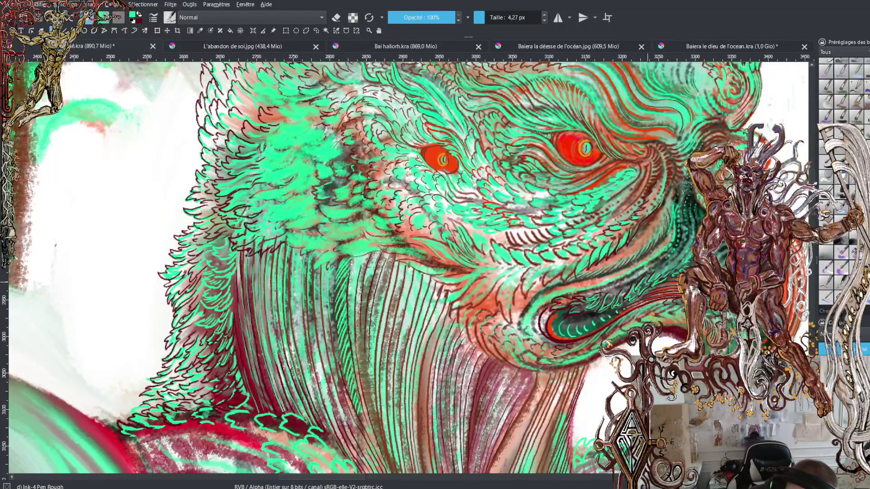
pyautogui.press('x')
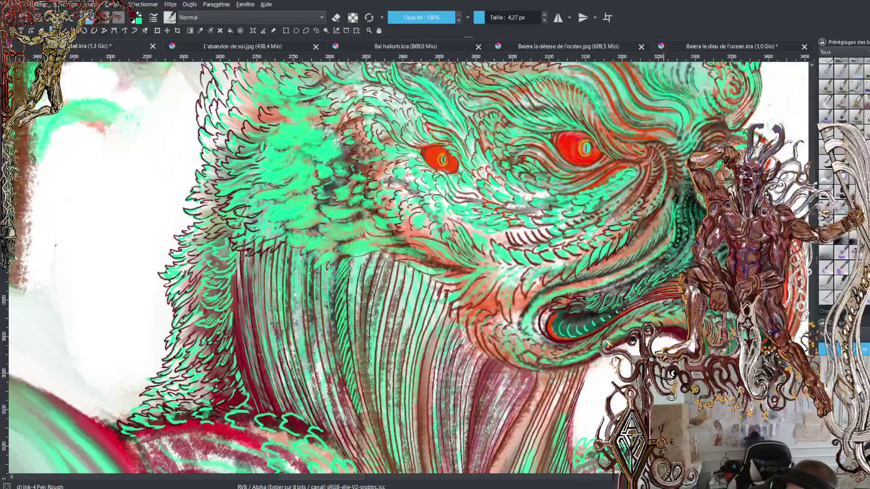
pyautogui.press('x')
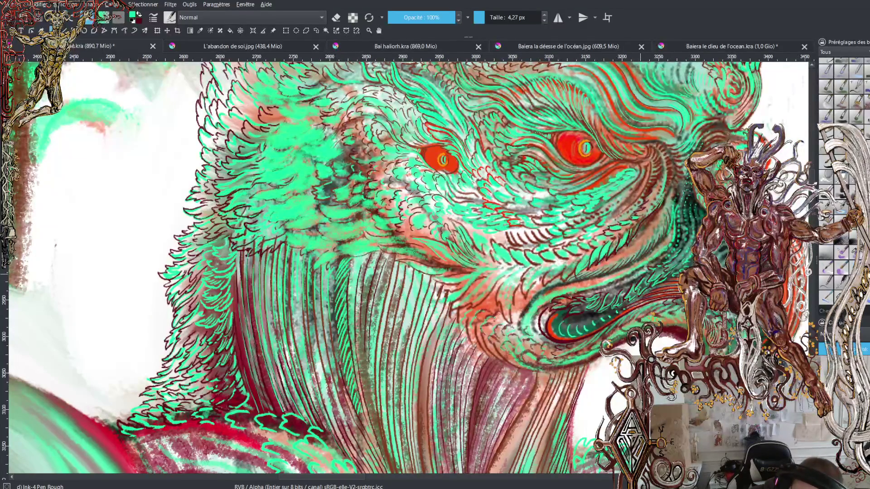
pyautogui.press('x')
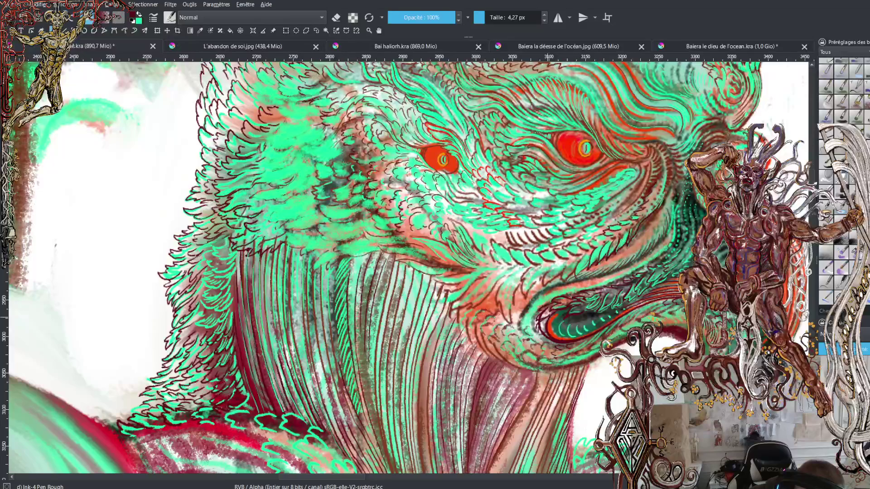
pyautogui.press('x')
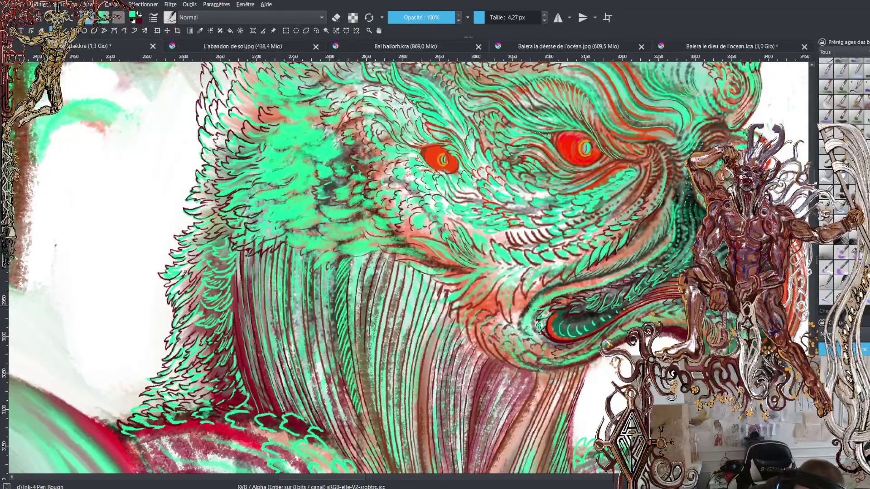
pyautogui.press('x')
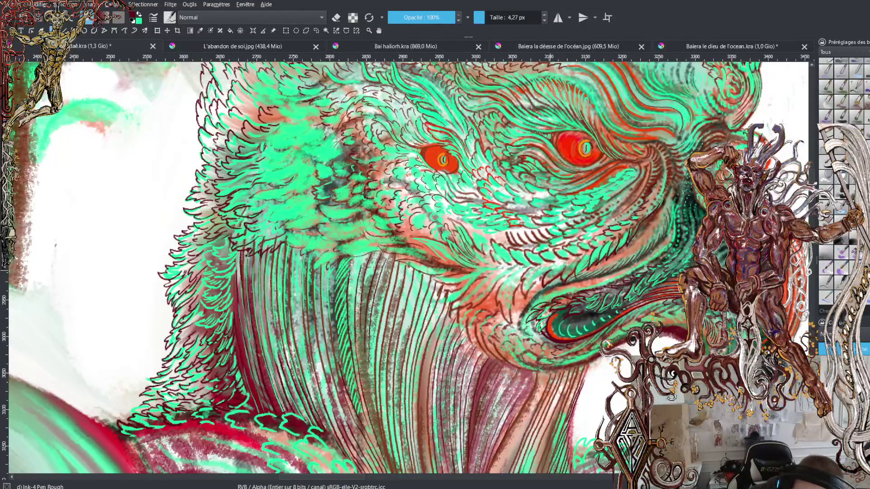
# - Hatch the cheek below the red eyes with seven short dark red ink strokes
pyautogui.moveTo(532, 286)
pyautogui.mouseDown()
pyautogui.moveTo(546, 265)
pyautogui.moveTo(587, 256)
pyautogui.mouseUp()
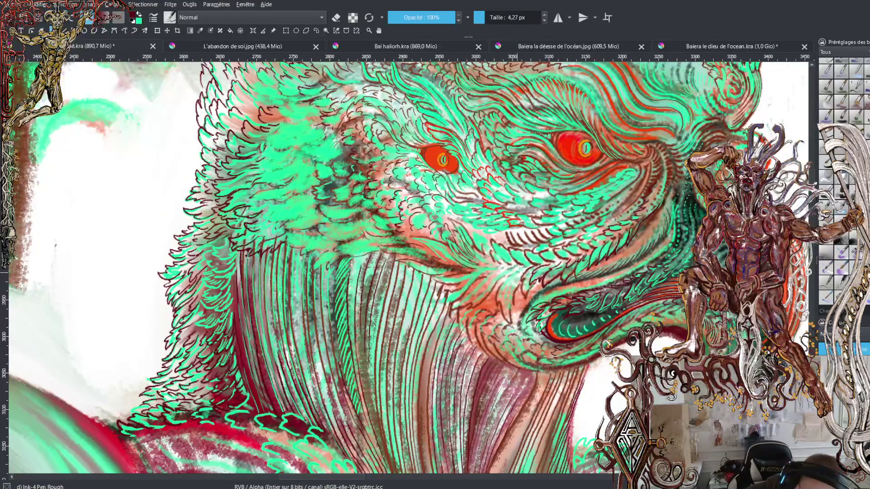
pyautogui.moveTo(523, 267); pyautogui.dragTo(494, 280)
pyautogui.moveTo(506, 276)
pyautogui.mouseDown()
pyautogui.moveTo(494, 279)
pyautogui.moveTo(494, 267)
pyautogui.moveTo(481, 279)
pyautogui.moveTo(485, 263)
pyautogui.moveTo(477, 270)
pyautogui.moveTo(481, 258)
pyautogui.moveTo(474, 261)
pyautogui.moveTo(482, 241)
pyautogui.mouseUp()
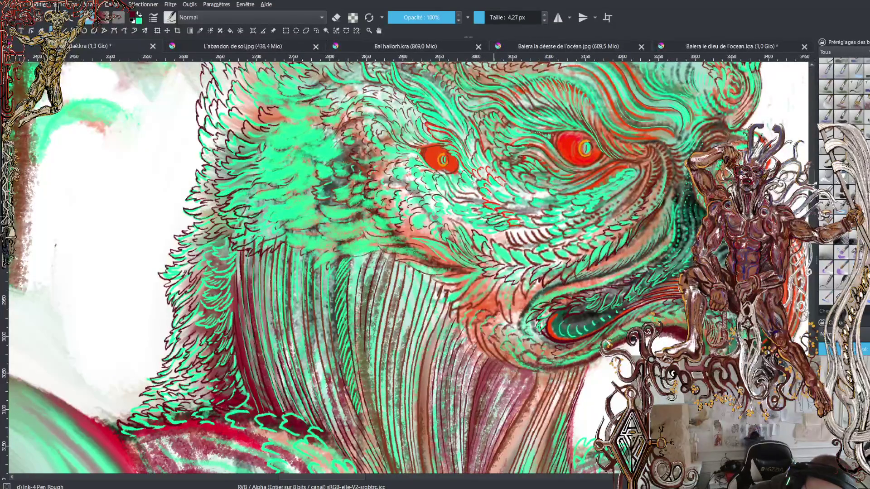
pyautogui.moveTo(496, 208)
pyautogui.mouseDown()
pyautogui.moveTo(485, 210)
pyautogui.moveTo(494, 234)
pyautogui.moveTo(466, 217)
pyautogui.mouseUp()
pyautogui.moveTo(452, 207)
pyautogui.mouseDown()
pyautogui.moveTo(459, 215)
pyautogui.moveTo(478, 209)
pyautogui.mouseUp()
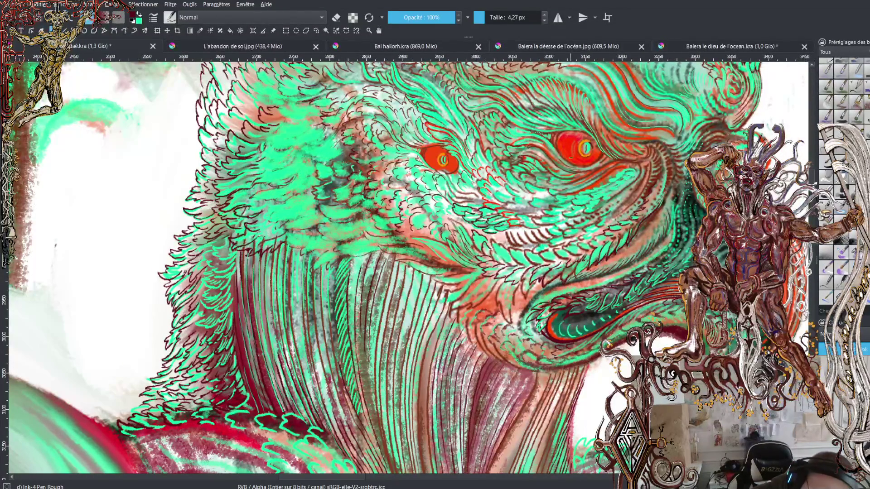
pyautogui.moveTo(451, 213); pyautogui.dragTo(458, 217)
pyautogui.moveTo(446, 208); pyautogui.dragTo(454, 216)
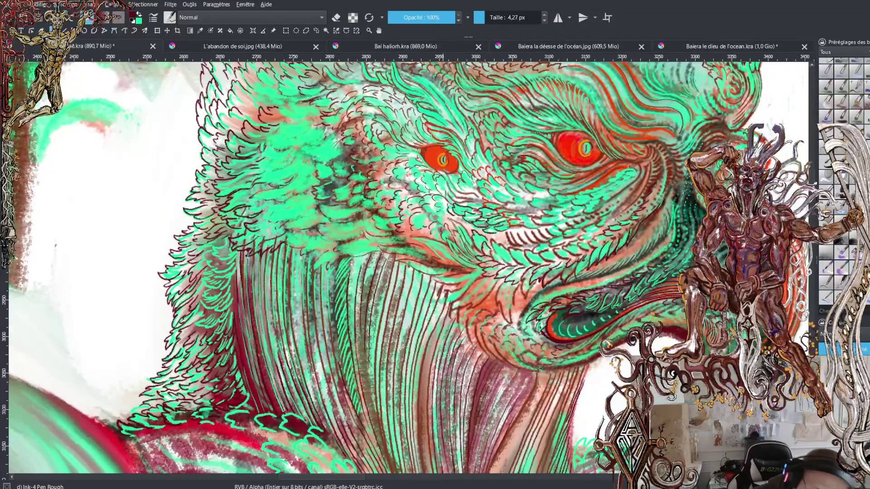
# - Zoom out to see the head, then zoom in on the crest's cluster of red eyes
pyautogui.scroll(-3, 407, 267)
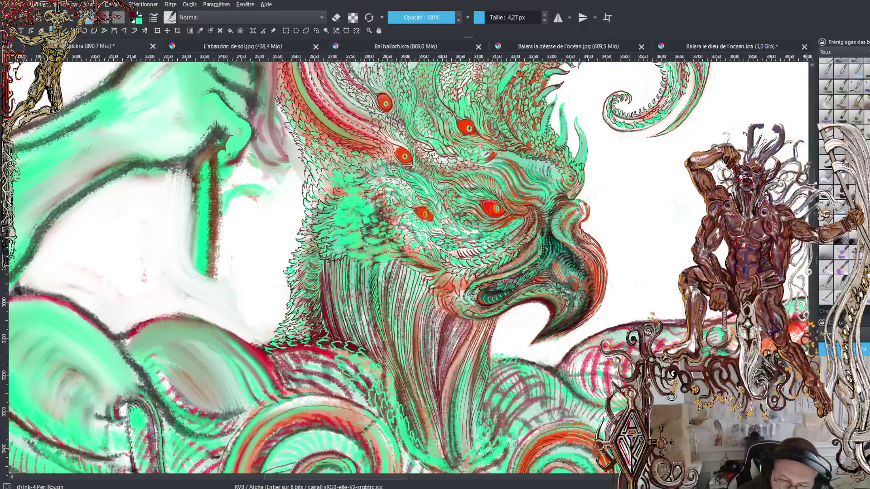
pyautogui.scroll(3, 362, 267)
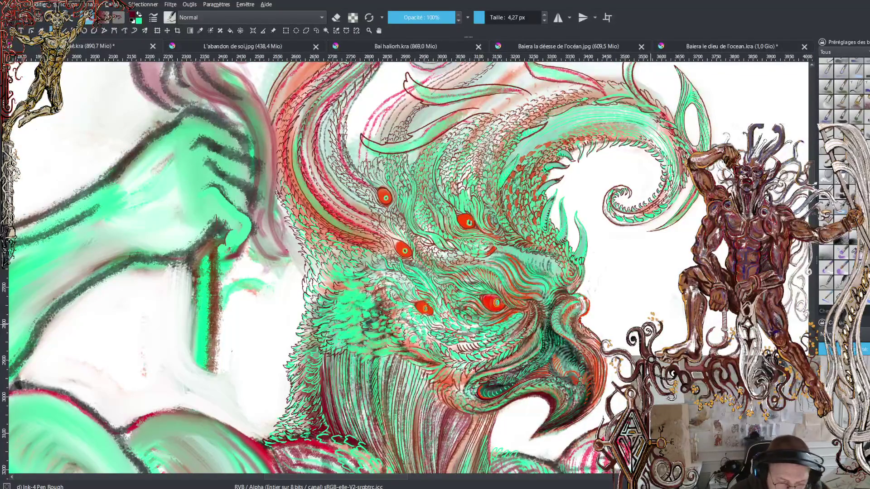
pyautogui.press('+')
pyautogui.press('+')
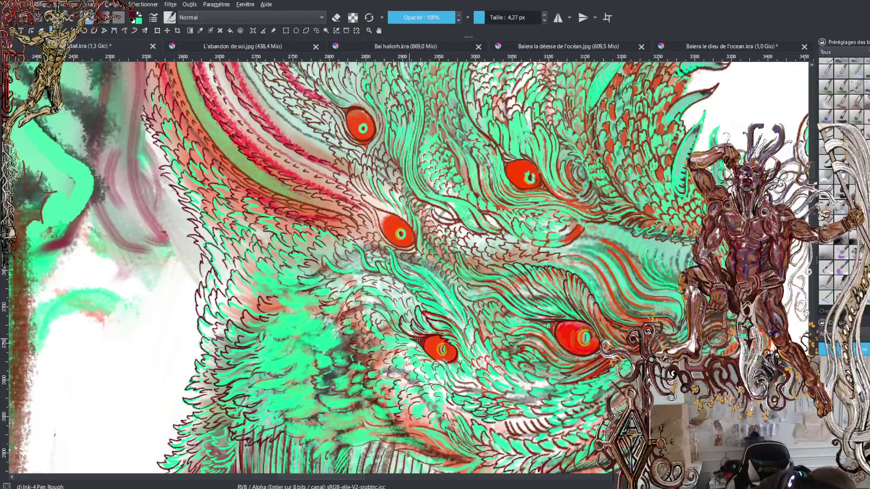
# - Ink short dark strokes on the feathers below and above the red eyes
pyautogui.moveTo(445, 363); pyautogui.dragTo(457, 381)
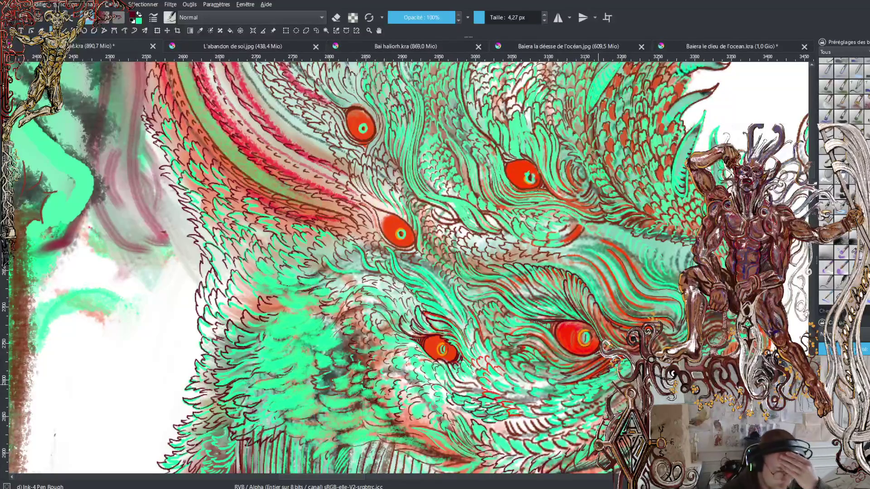
pyautogui.scroll(-5, 813, 171)
pyautogui.scroll(6, 812, 168)
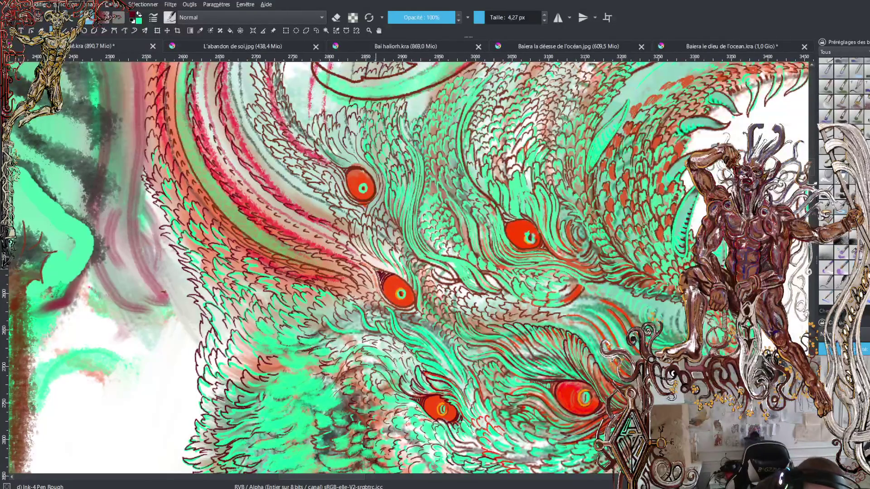
pyautogui.moveTo(377, 268)
pyautogui.mouseDown()
pyautogui.moveTo(361, 254)
pyautogui.moveTo(401, 267)
pyautogui.moveTo(416, 285)
pyautogui.moveTo(415, 277)
pyautogui.mouseUp()
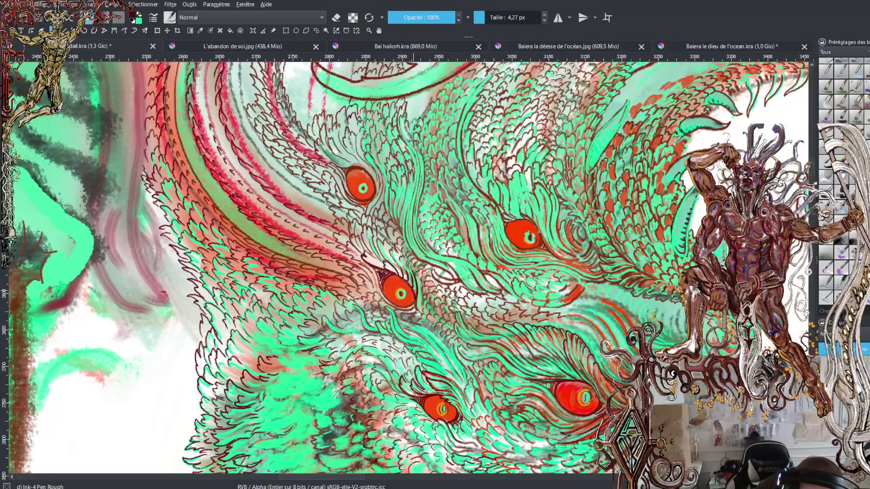
pyautogui.moveTo(422, 314); pyautogui.dragTo(419, 289)
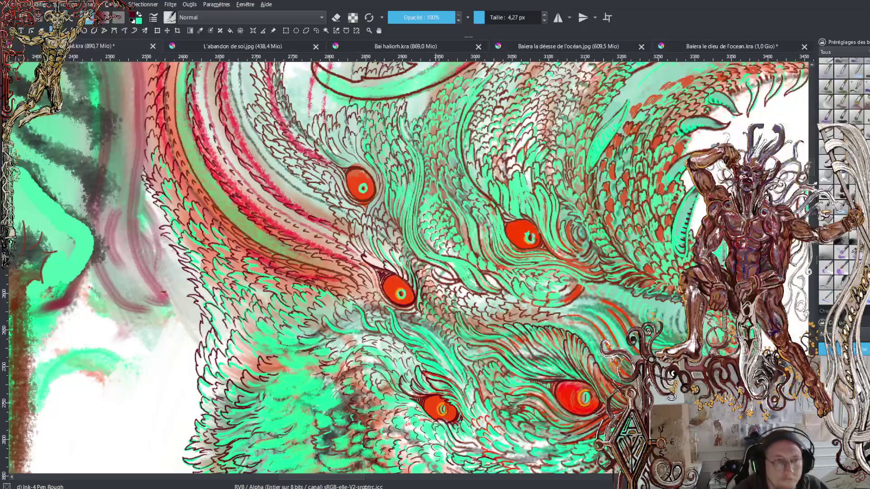
# - Zoom out to the full page, then zoom back in on the beak and chest spirals
pyautogui.press('-')
pyautogui.press('-')
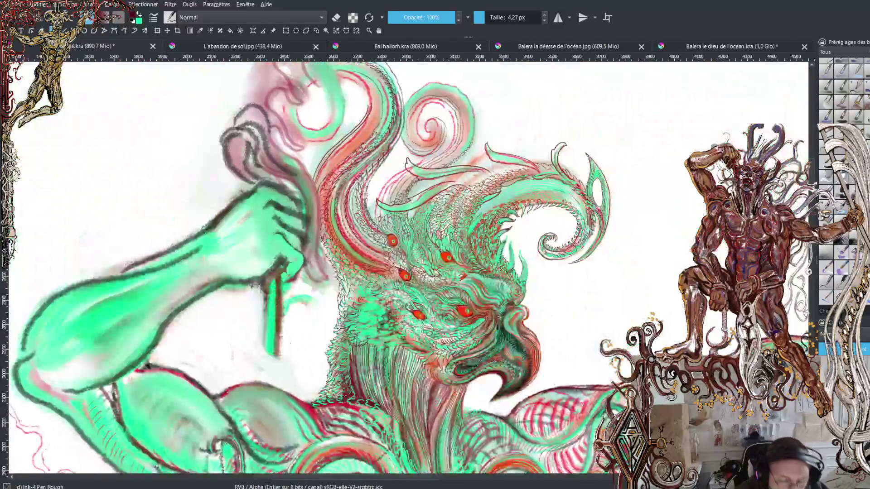
pyautogui.press('-')
pyautogui.press('-')
pyautogui.press('-')
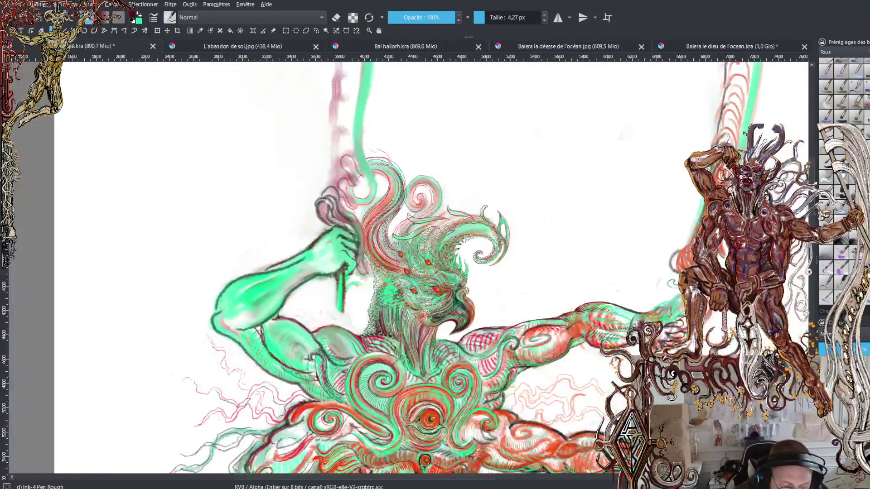
pyautogui.press('-')
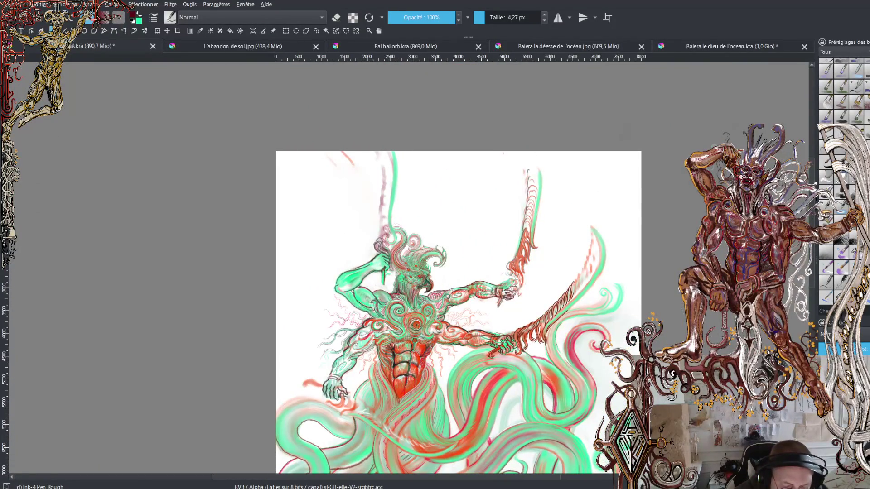
pyautogui.press('+')
pyautogui.press('+')
pyautogui.press('+')
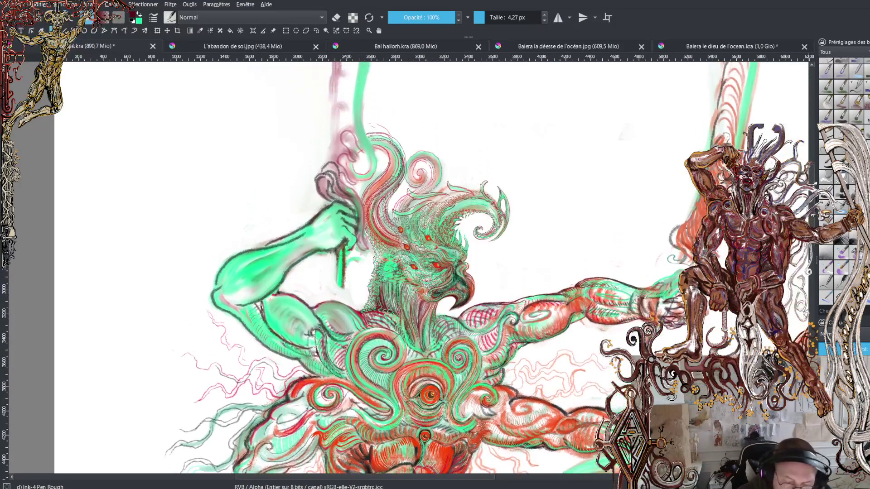
pyautogui.scroll(6, 409, 335)
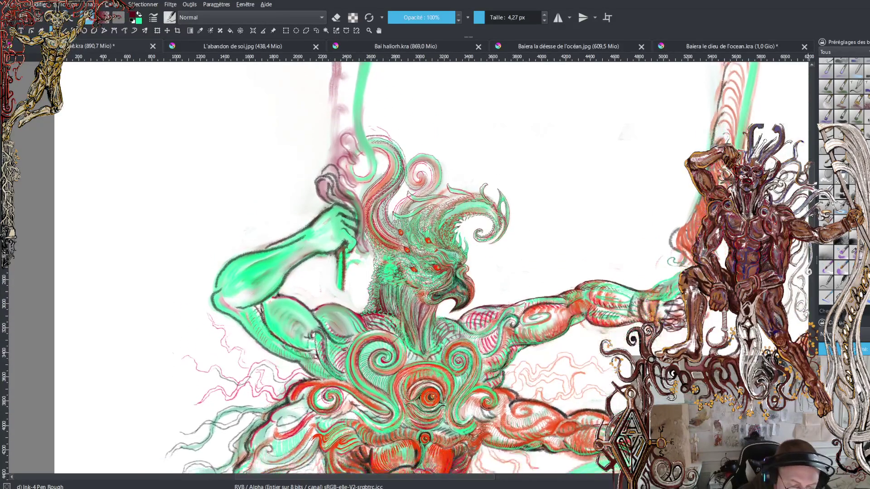
pyautogui.scroll(-5, 408, 268)
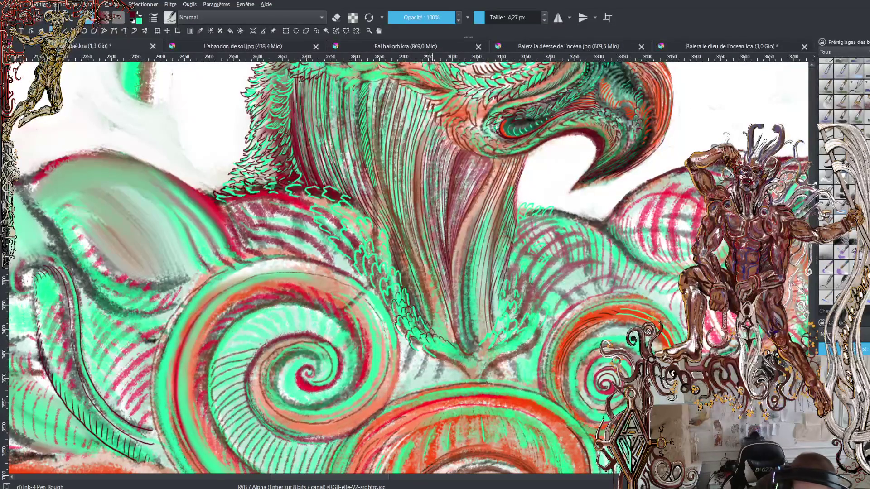
# - Add small dark ink marks and a dark curve along the orange arc
pyautogui.moveTo(422, 350); pyautogui.dragTo(431, 356)
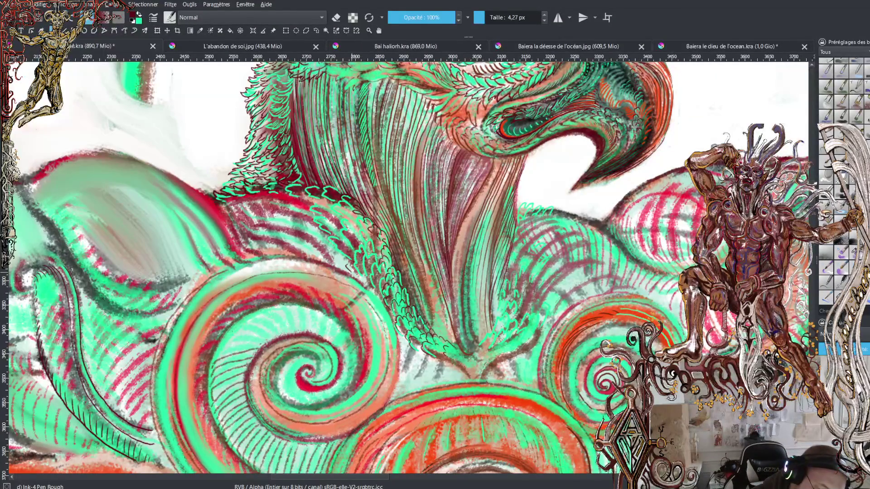
pyautogui.moveTo(334, 249); pyautogui.dragTo(329, 254)
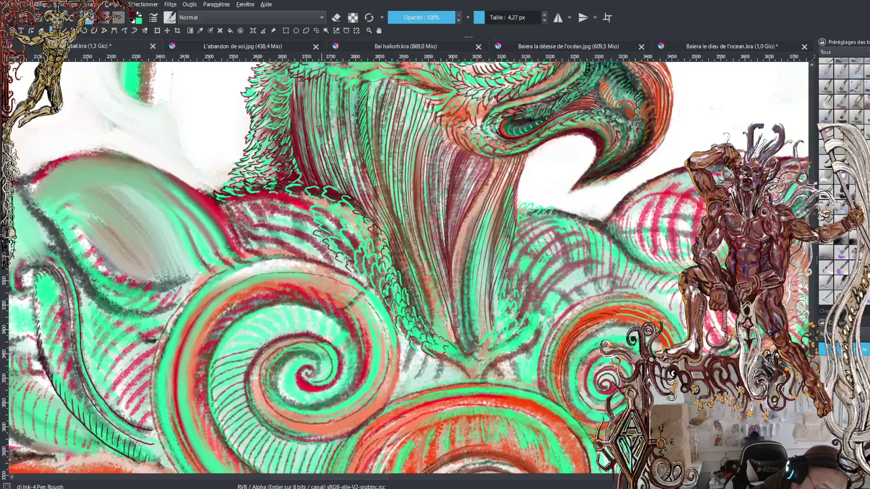
pyautogui.moveTo(306, 223)
pyautogui.mouseDown()
pyautogui.moveTo(315, 229)
pyautogui.moveTo(306, 209)
pyautogui.moveTo(261, 192)
pyautogui.mouseUp()
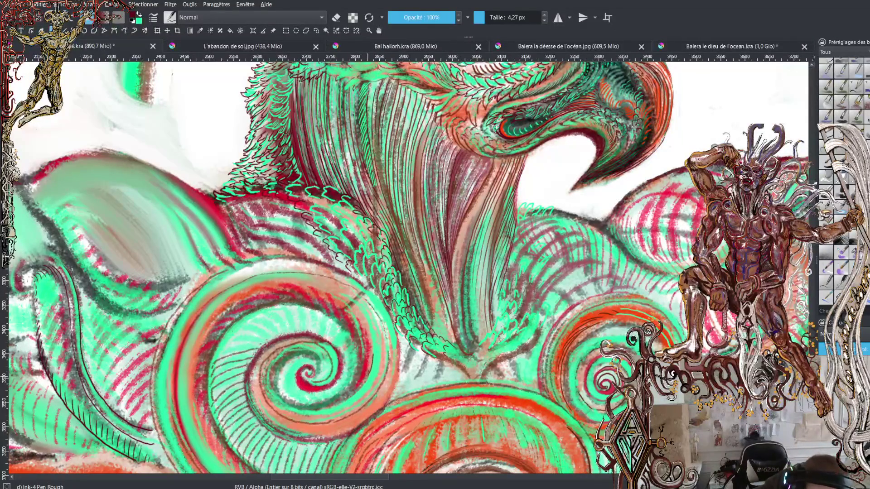
pyautogui.moveTo(375, 354); pyautogui.dragTo(366, 302)
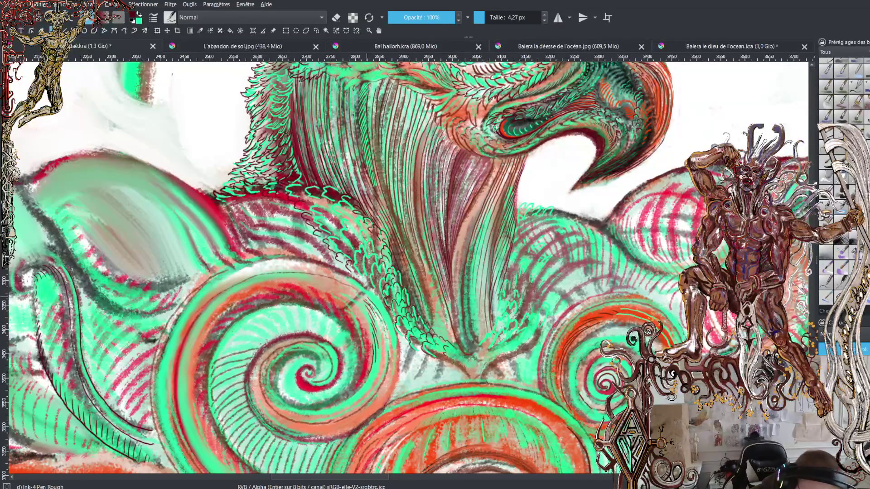
pyautogui.moveTo(381, 304); pyautogui.dragTo(372, 291)
pyautogui.moveTo(393, 328)
pyautogui.mouseDown()
pyautogui.moveTo(390, 317)
pyautogui.moveTo(396, 389)
pyautogui.moveTo(350, 438)
pyautogui.mouseUp()
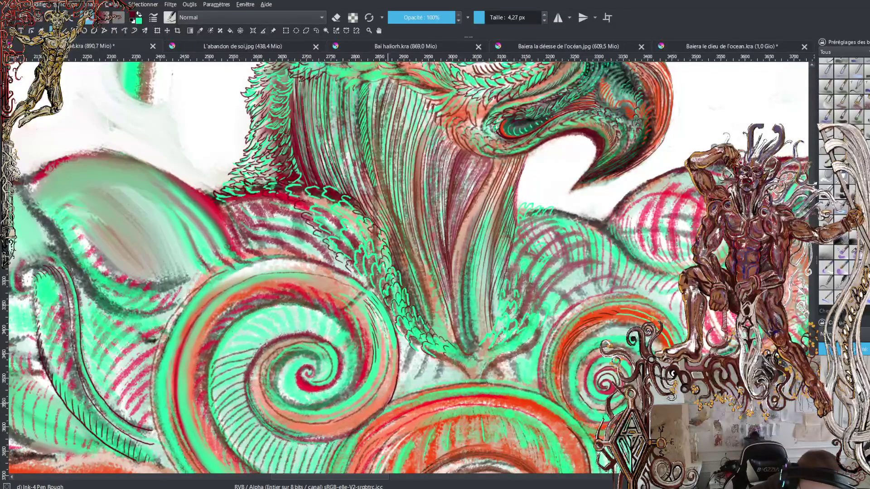
pyautogui.moveTo(326, 473)
pyautogui.mouseDown()
pyautogui.moveTo(344, 438)
pyautogui.moveTo(386, 405)
pyautogui.moveTo(433, 388)
pyautogui.moveTo(495, 384)
pyautogui.mouseUp()
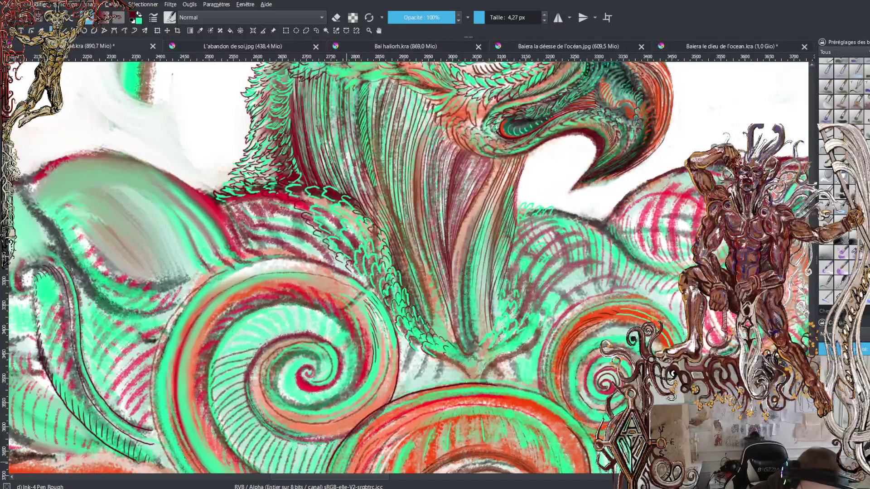
# - Switch to green and hatch short green strokes along the orange arc
pyautogui.press('x')
pyautogui.moveTo(360, 432)
pyautogui.mouseDown()
pyautogui.moveTo(401, 397)
pyautogui.moveTo(495, 383)
pyautogui.mouseUp()
pyautogui.moveTo(336, 462)
pyautogui.mouseDown()
pyautogui.moveTo(353, 428)
pyautogui.moveTo(420, 392)
pyautogui.mouseUp()
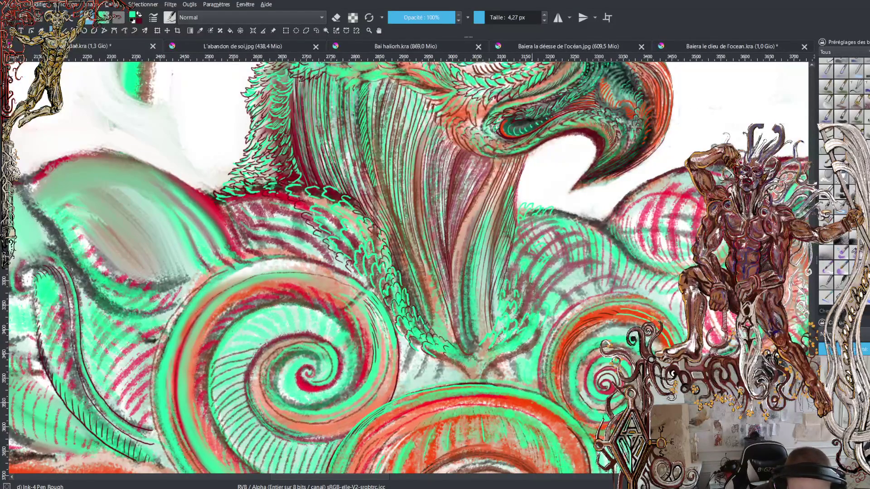
# - Add a dark stroke under the beak and several green strokes down the throat
pyautogui.press('-')
pyautogui.press('-')
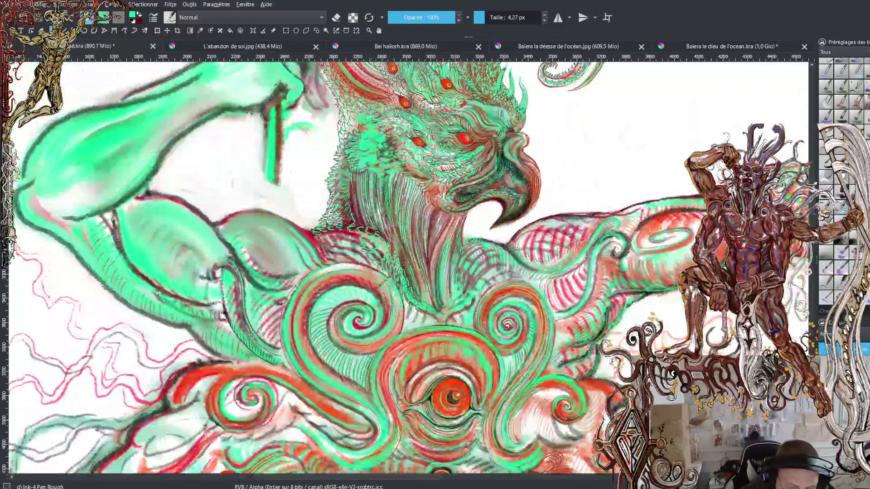
pyautogui.press('+')
pyautogui.press('+')
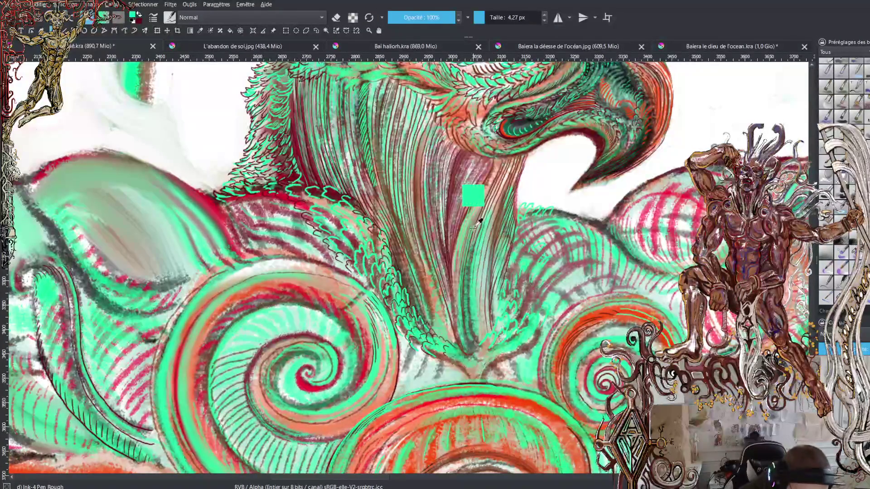
pyautogui.moveTo(473, 199); pyautogui.dragTo(464, 222)
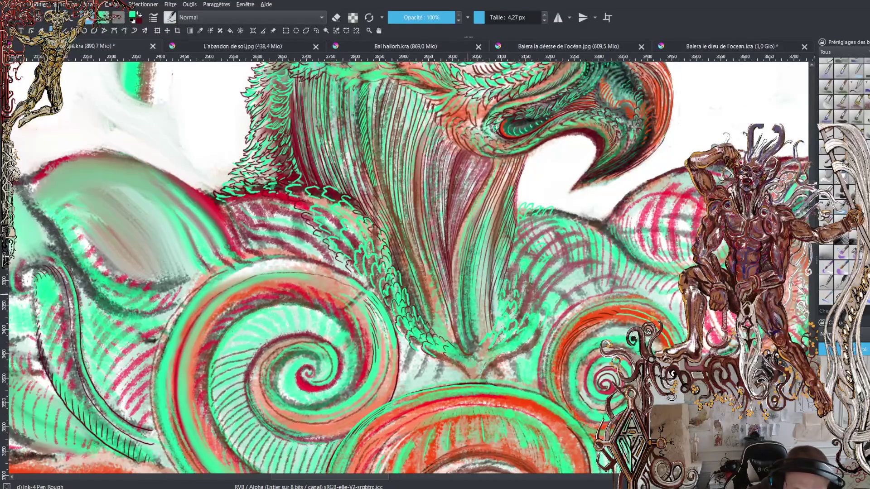
pyautogui.moveTo(469, 266); pyautogui.dragTo(474, 241)
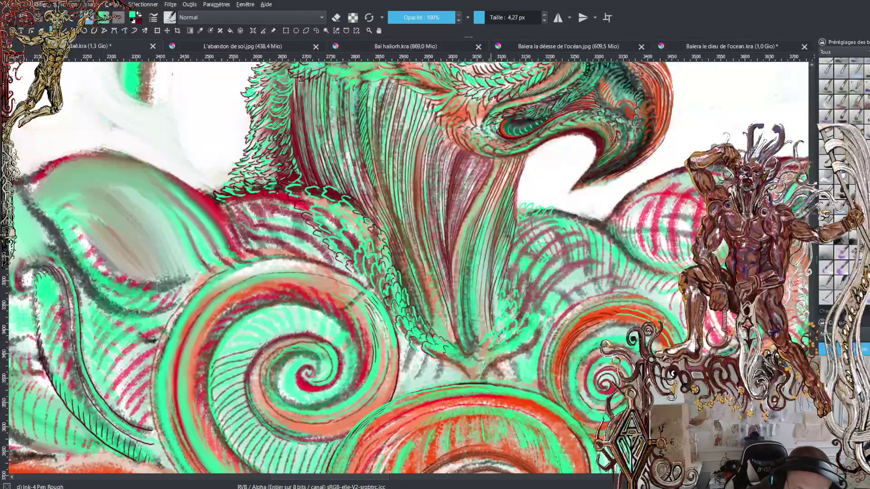
pyautogui.moveTo(496, 246); pyautogui.dragTo(501, 214)
pyautogui.moveTo(492, 270); pyautogui.dragTo(496, 241)
pyautogui.moveTo(490, 274); pyautogui.dragTo(489, 255)
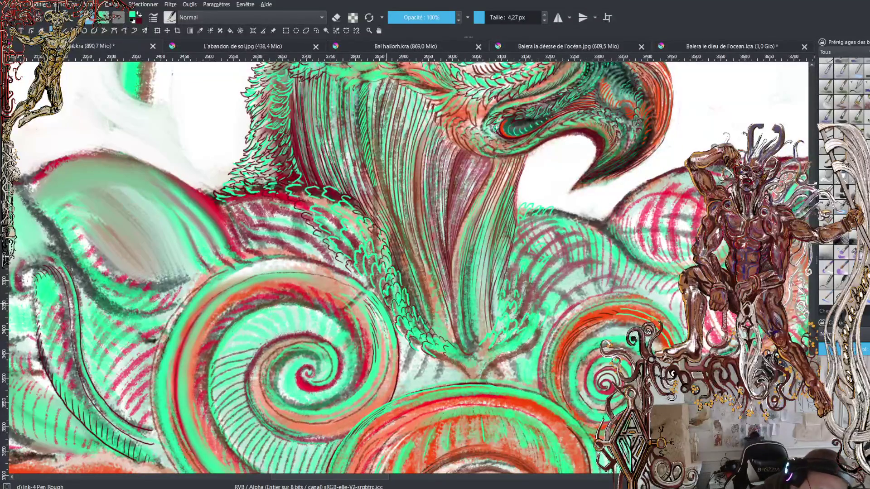
pyautogui.press('-')
pyautogui.press('-')
pyautogui.press('-')
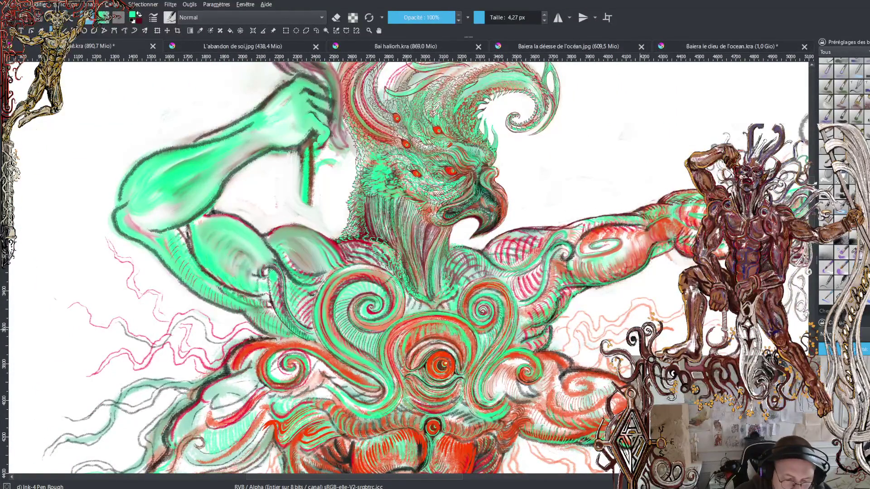
pyautogui.press('-')
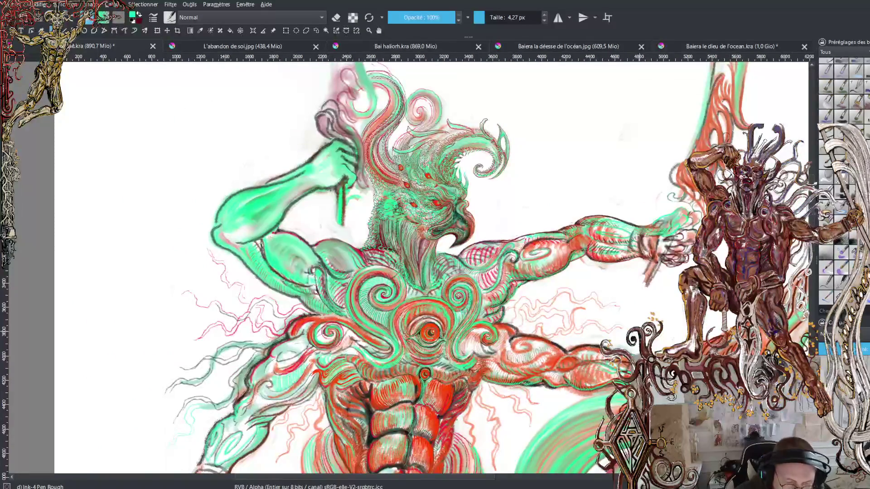
pyautogui.press('-')
pyautogui.press('-')
pyautogui.press('-')
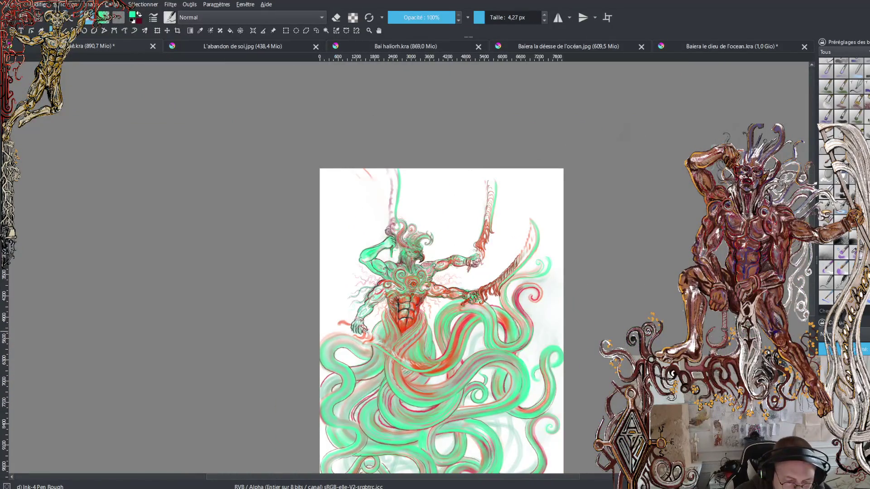
pyautogui.press('+')
pyautogui.press('+')
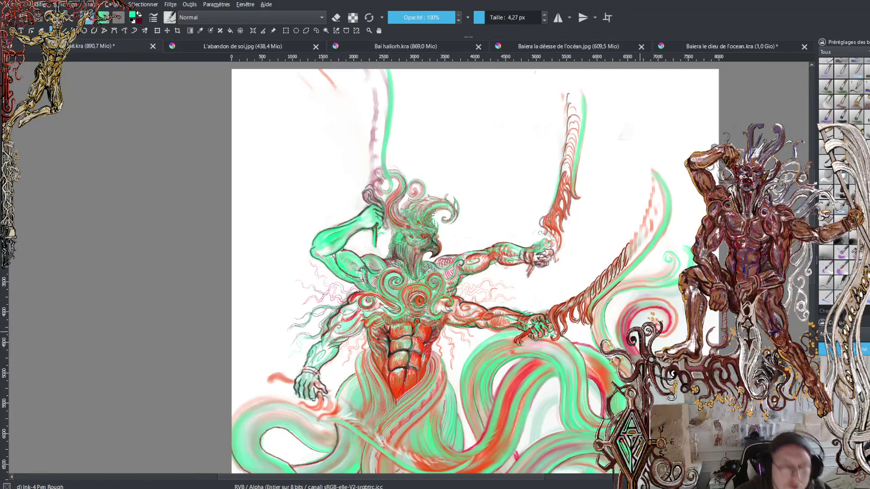
pyautogui.press('+')
pyautogui.press('+')
pyautogui.press('+')
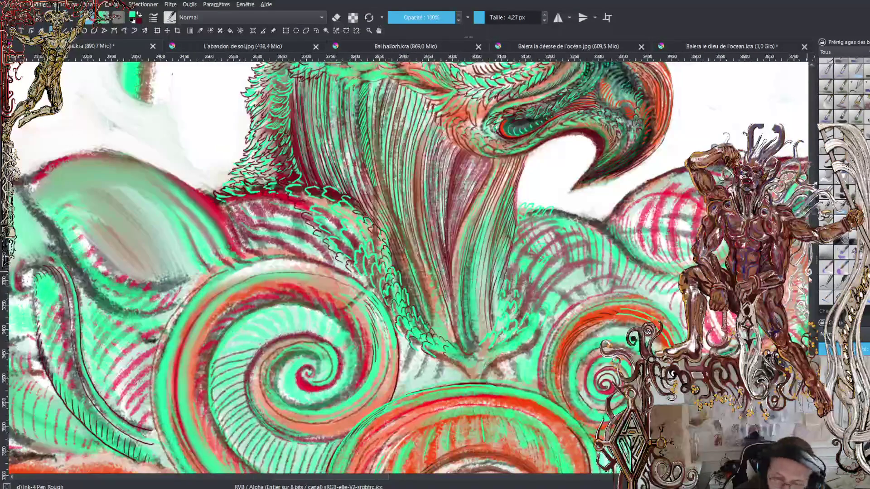
pyautogui.scroll(10, 407, 267)
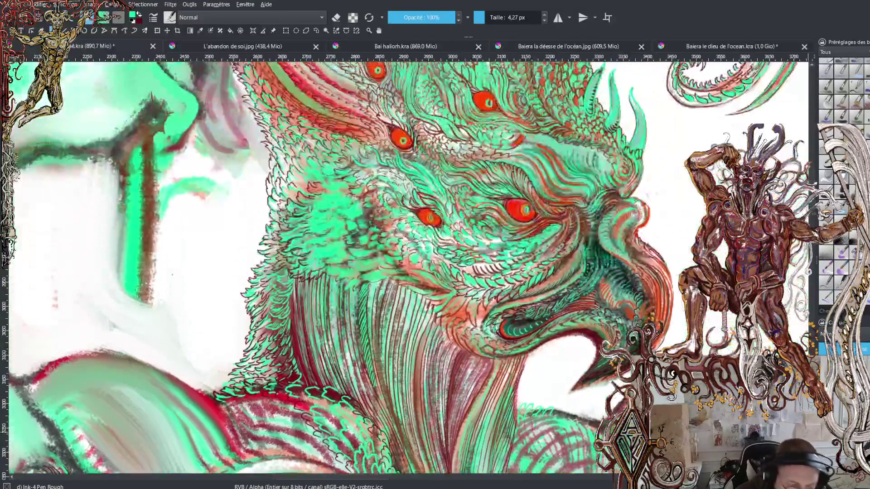
pyautogui.scroll(5, 812, 181)
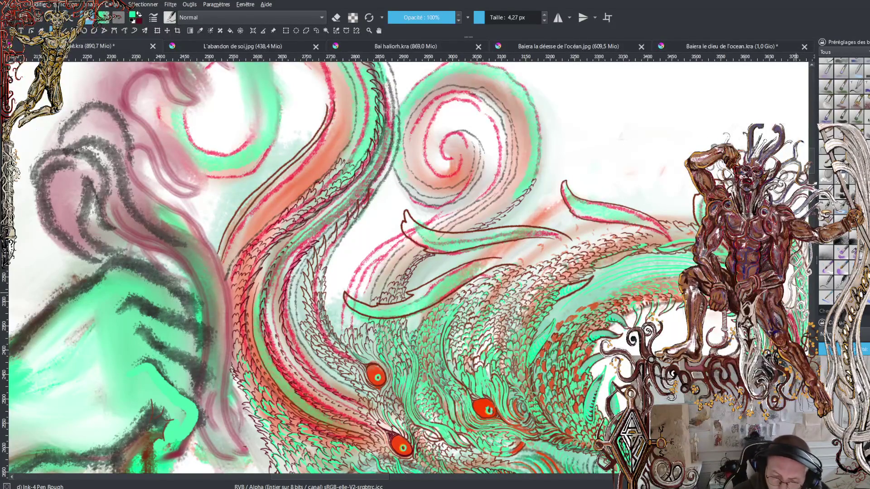
pyautogui.press('-')
pyautogui.scroll(-5, 407, 267)
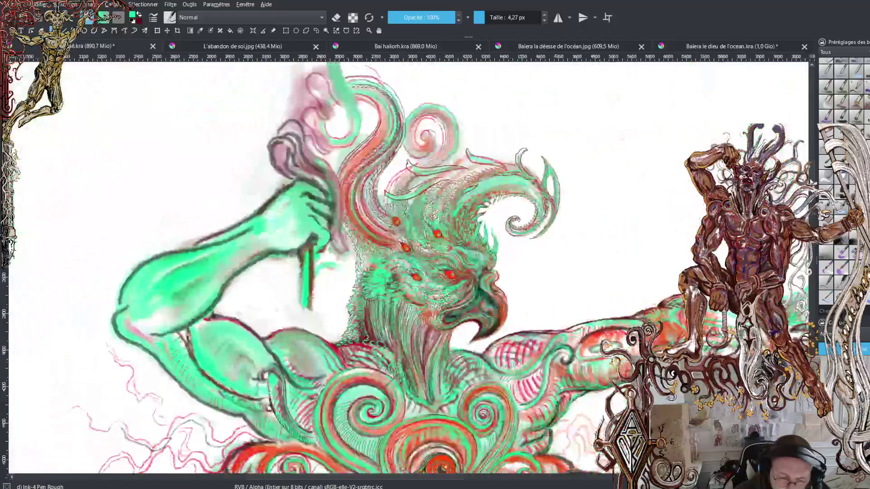
pyautogui.press('-')
pyautogui.scroll(-3, 407, 109)
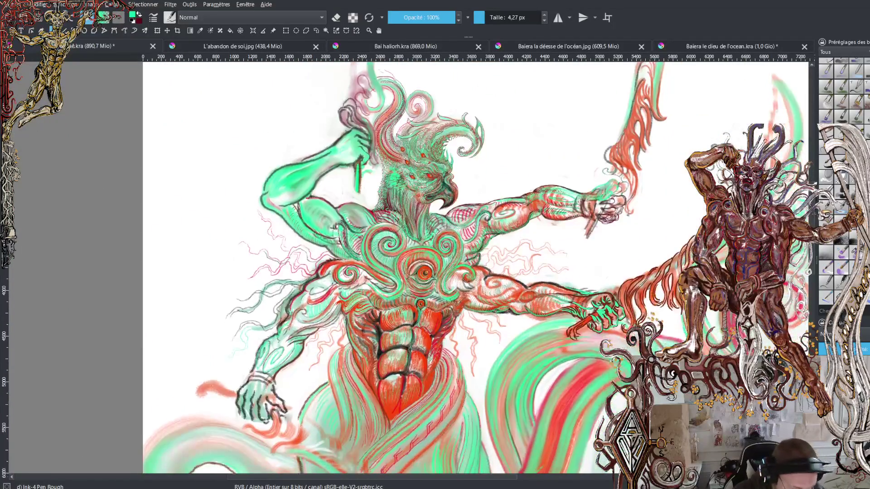
pyautogui.scroll(2, 453, 267)
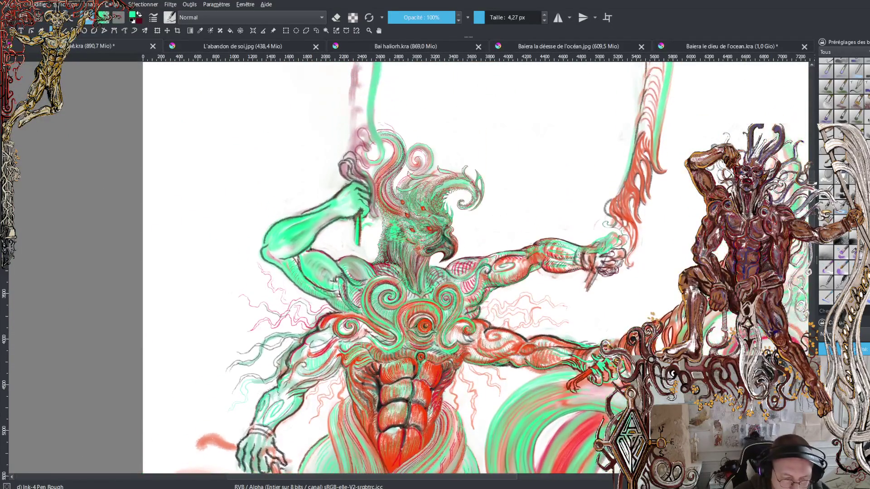
pyautogui.press('+')
pyautogui.press('+')
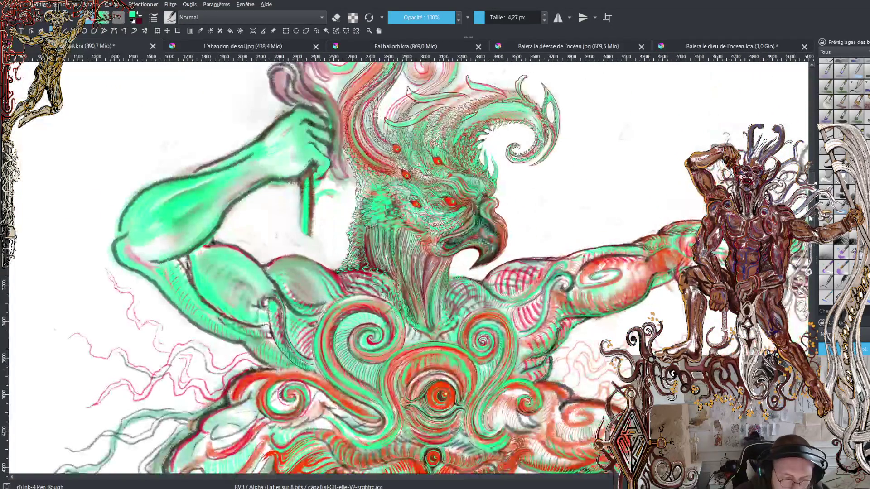
pyautogui.scroll(1, 408, 267)
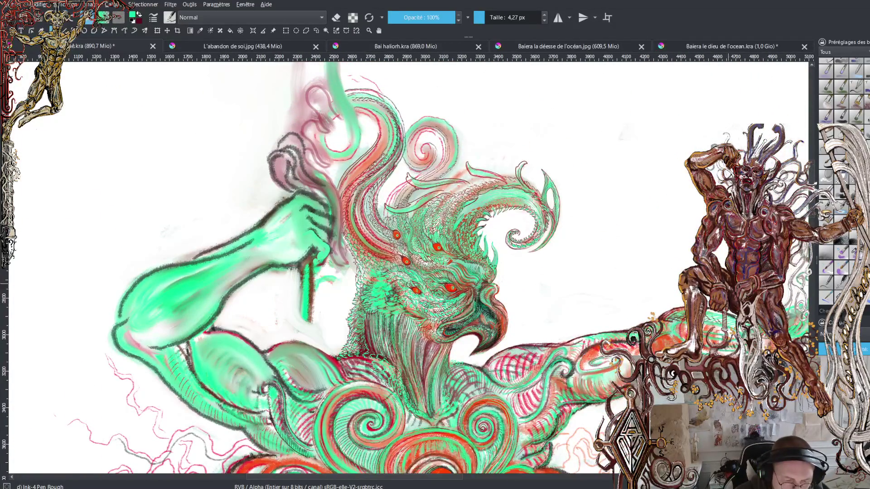
pyautogui.press('+')
pyautogui.press('+')
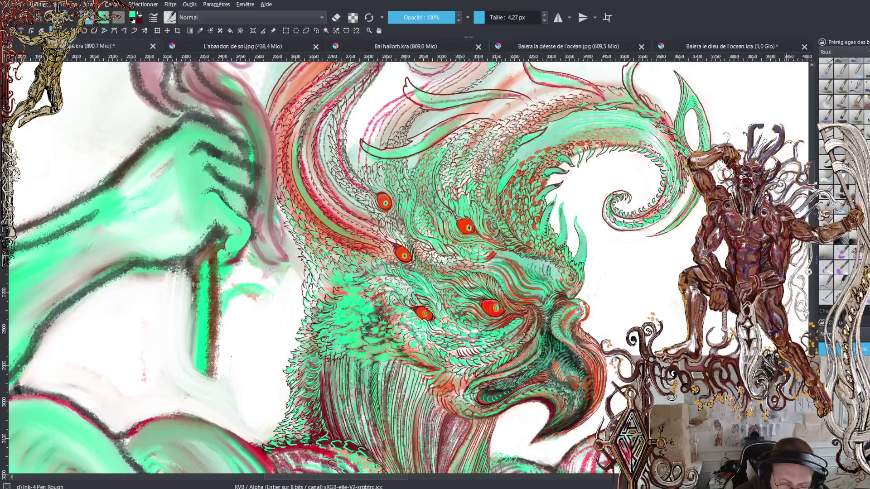
pyautogui.scroll(2, 360, 268)
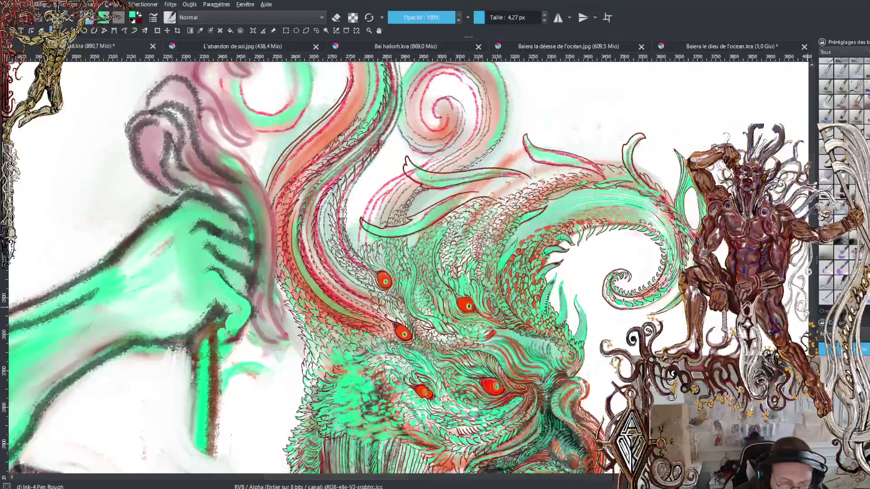
pyautogui.scroll(-2, 360, 268)
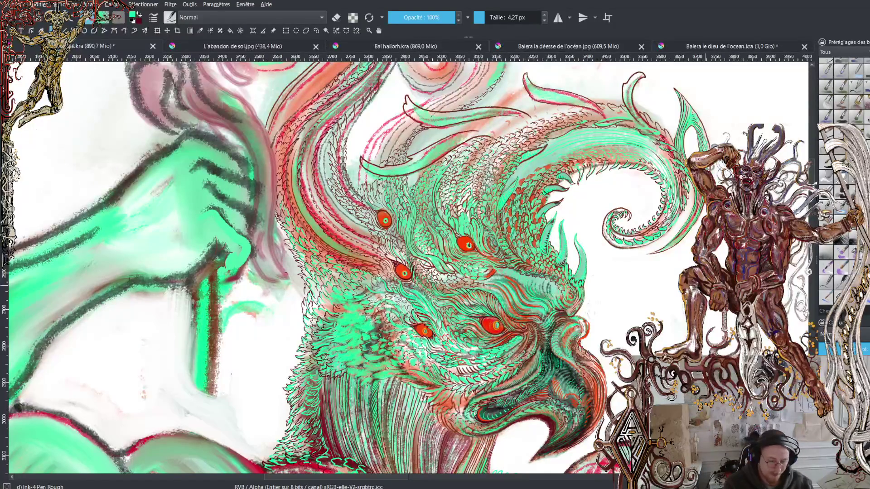
# - Paint a cyan feather stroke below the eyes, then ink dark outlines on the upper green scales
pyautogui.scroll(5, 489, 349)
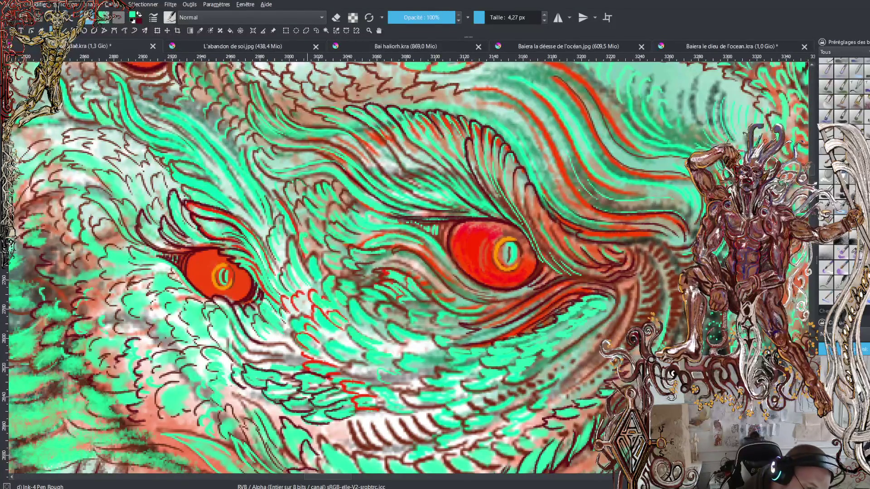
pyautogui.moveTo(297, 221); pyautogui.dragTo(258, 172)
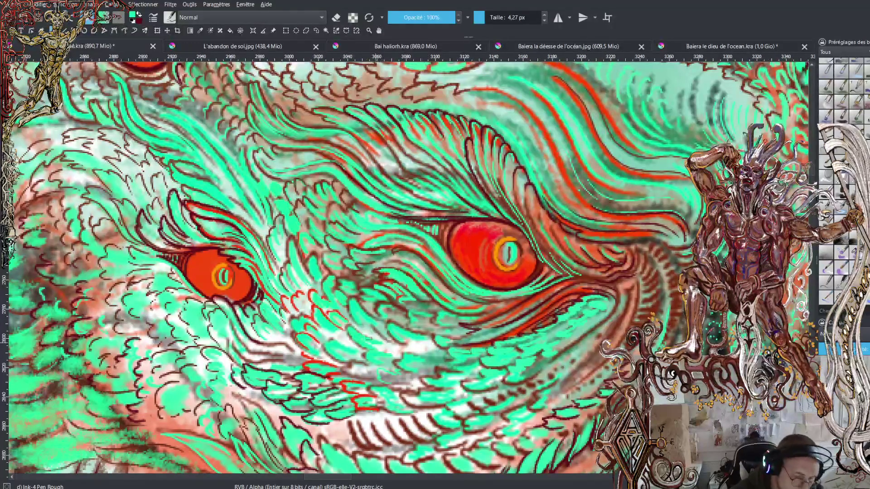
pyautogui.press('x')
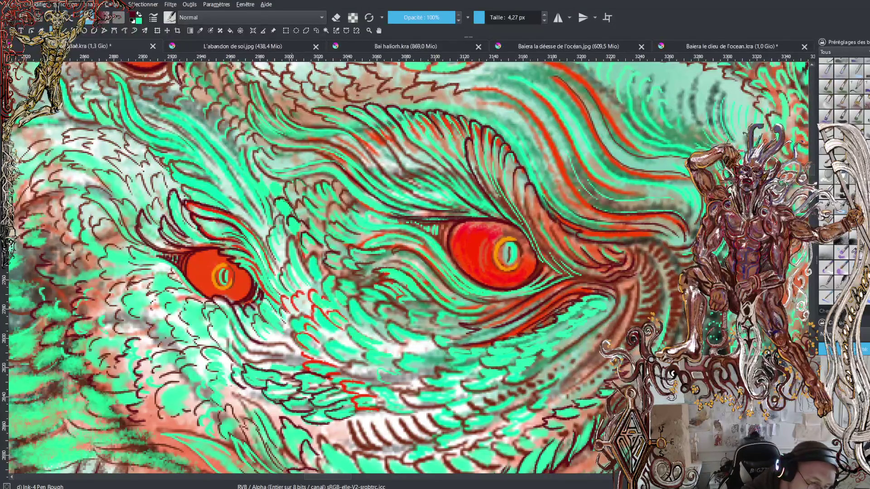
pyautogui.moveTo(256, 184)
pyautogui.mouseDown()
pyautogui.moveTo(270, 181)
pyautogui.moveTo(240, 168)
pyautogui.moveTo(237, 147)
pyautogui.moveTo(204, 121)
pyautogui.moveTo(214, 116)
pyautogui.mouseUp()
pyautogui.moveTo(212, 120)
pyautogui.mouseDown()
pyautogui.moveTo(224, 115)
pyautogui.moveTo(179, 104)
pyautogui.moveTo(211, 95)
pyautogui.mouseUp()
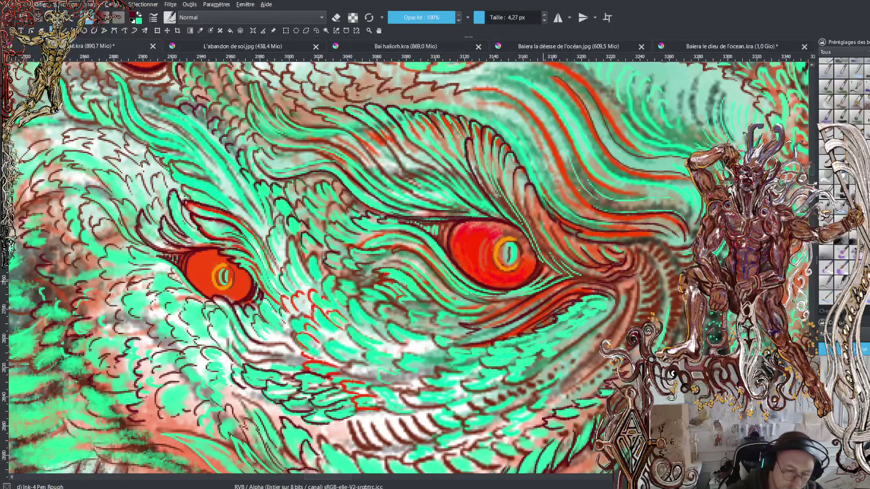
# - Line the right eye's lower lid, add a curved line near it, and darken the lower feathers
pyautogui.moveTo(507, 293); pyautogui.dragTo(521, 292)
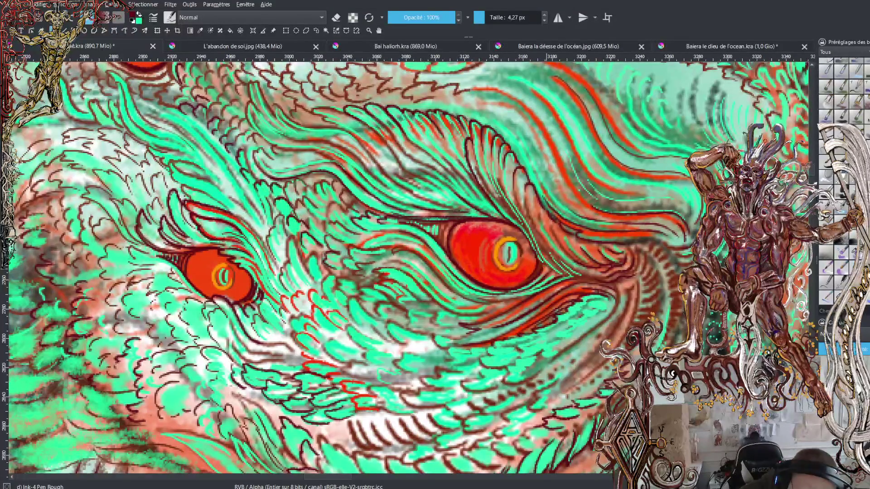
pyautogui.press('x')
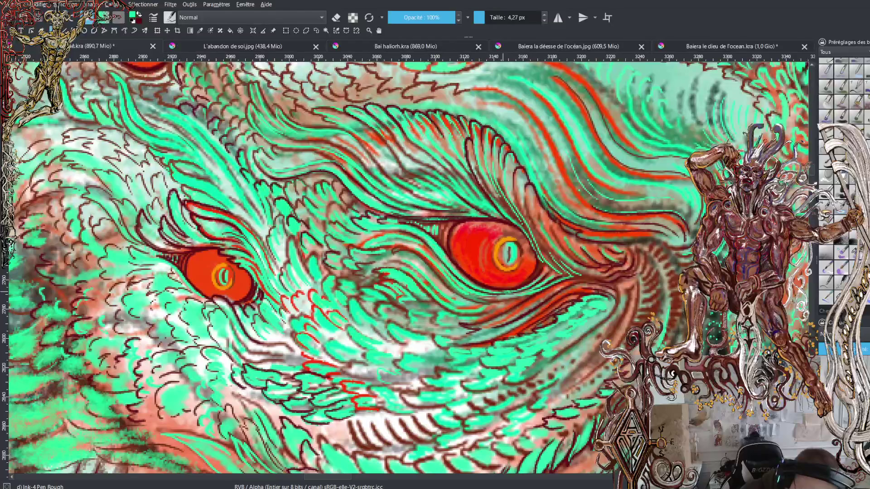
pyautogui.press('x')
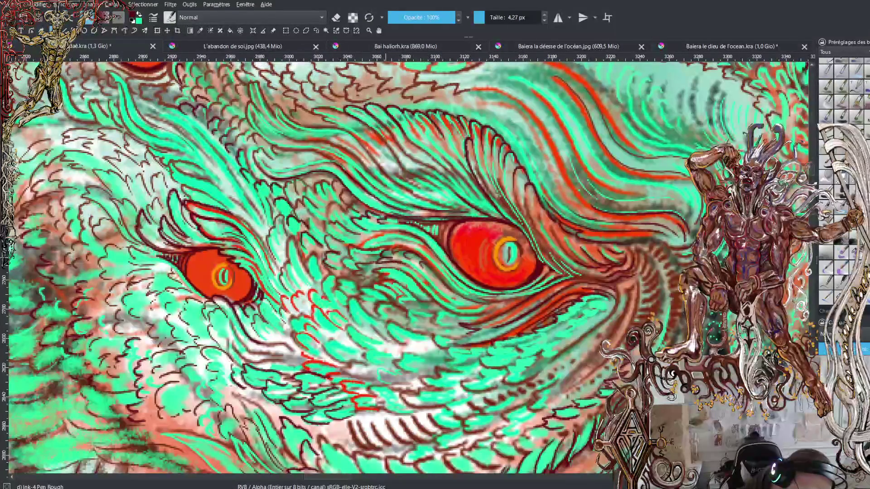
pyautogui.moveTo(422, 277)
pyautogui.mouseDown()
pyautogui.moveTo(459, 307)
pyautogui.moveTo(486, 308)
pyautogui.mouseUp()
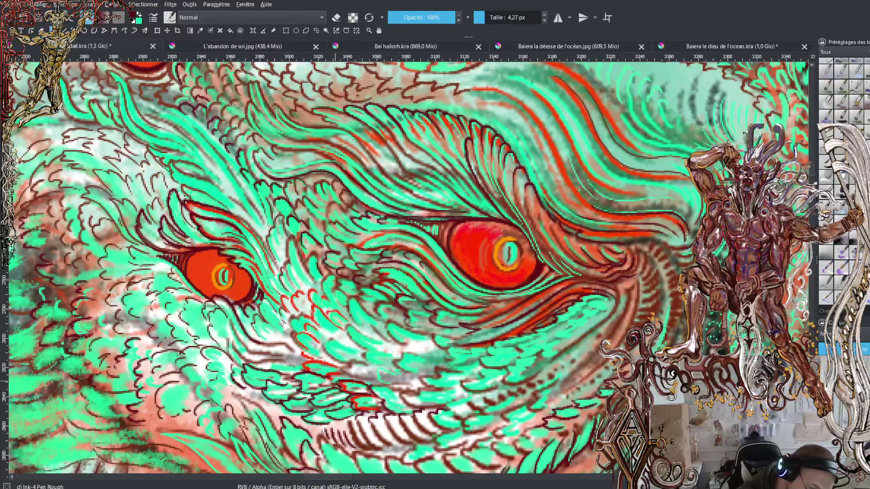
pyautogui.moveTo(301, 364)
pyautogui.mouseDown()
pyautogui.moveTo(323, 362)
pyautogui.moveTo(299, 353)
pyautogui.moveTo(292, 333)
pyautogui.moveTo(313, 338)
pyautogui.moveTo(309, 305)
pyautogui.moveTo(328, 317)
pyautogui.moveTo(308, 297)
pyautogui.moveTo(315, 285)
pyautogui.moveTo(324, 301)
pyautogui.moveTo(319, 294)
pyautogui.moveTo(333, 283)
pyautogui.moveTo(330, 317)
pyautogui.moveTo(333, 310)
pyautogui.moveTo(357, 326)
pyautogui.moveTo(346, 335)
pyautogui.moveTo(364, 333)
pyautogui.moveTo(367, 319)
pyautogui.moveTo(402, 340)
pyautogui.moveTo(374, 313)
pyautogui.moveTo(387, 314)
pyautogui.mouseUp()
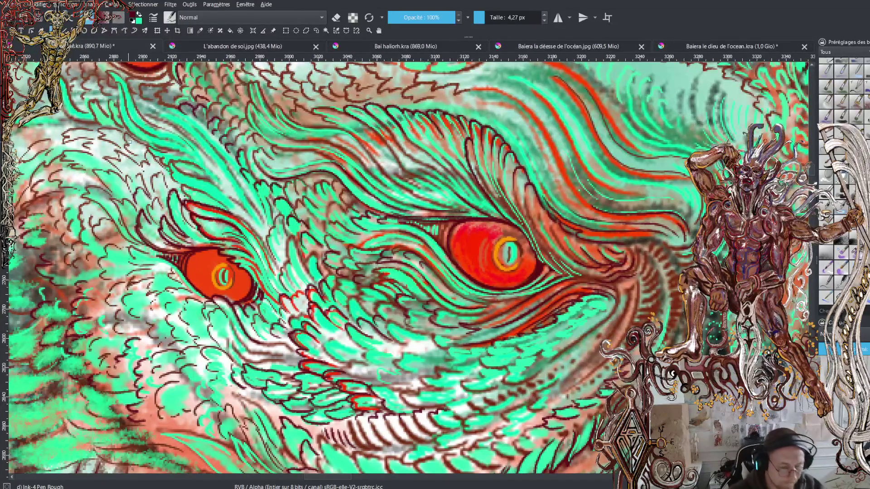
pyautogui.scroll(-6, 129, 142)
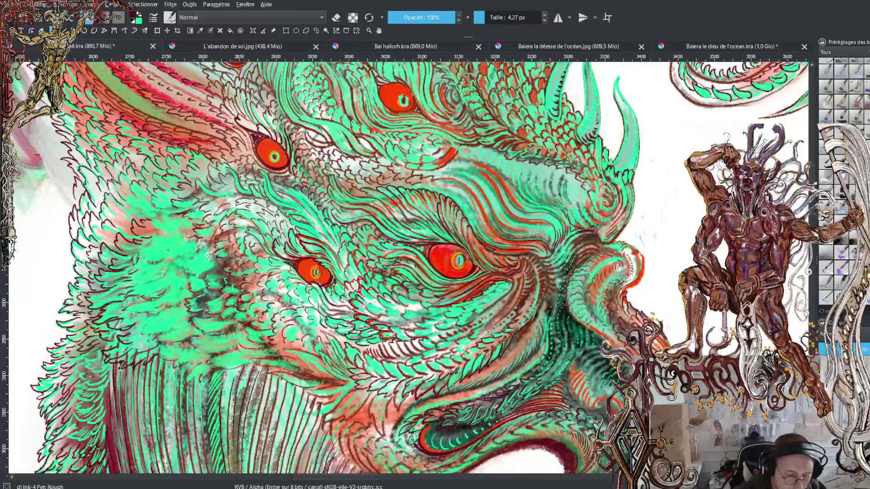
# - Zoom out to view the whole creature, then zoom back in on the spiral crest and curled fins
pyautogui.scroll(2, 129, 142)
pyautogui.scroll(-1, 403, 270)
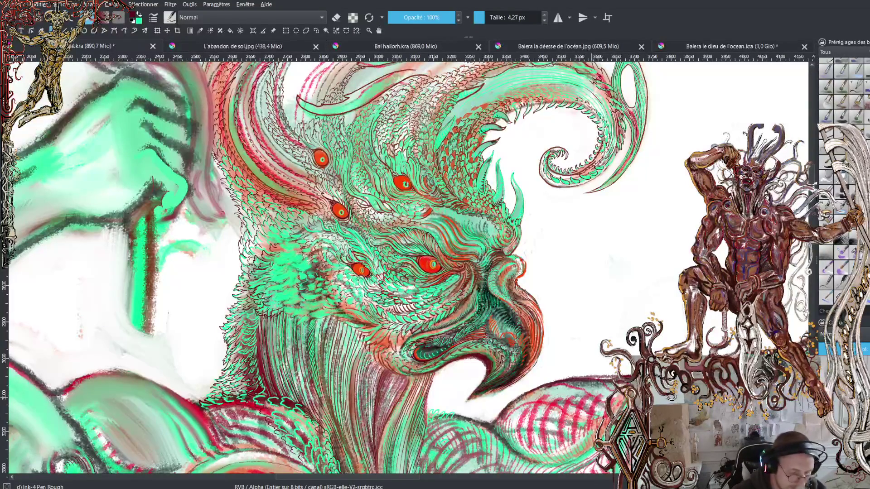
pyautogui.scroll(-3, 385, 265)
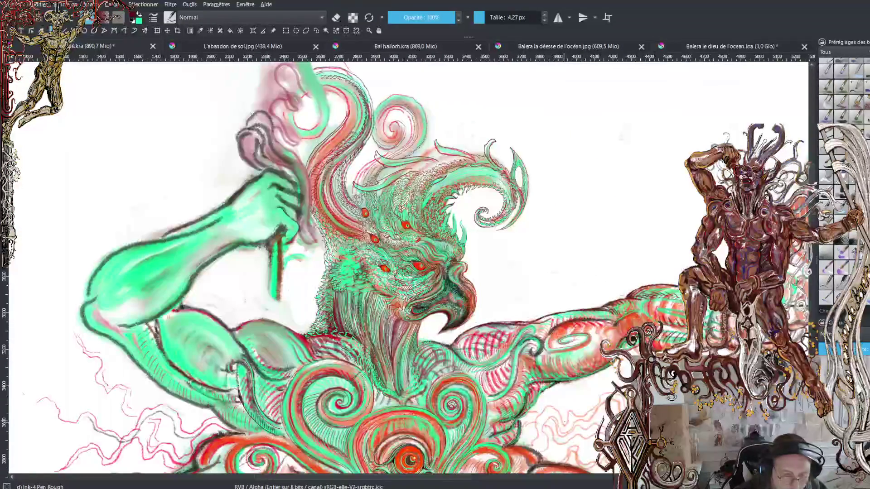
pyautogui.scroll(5, 408, 99)
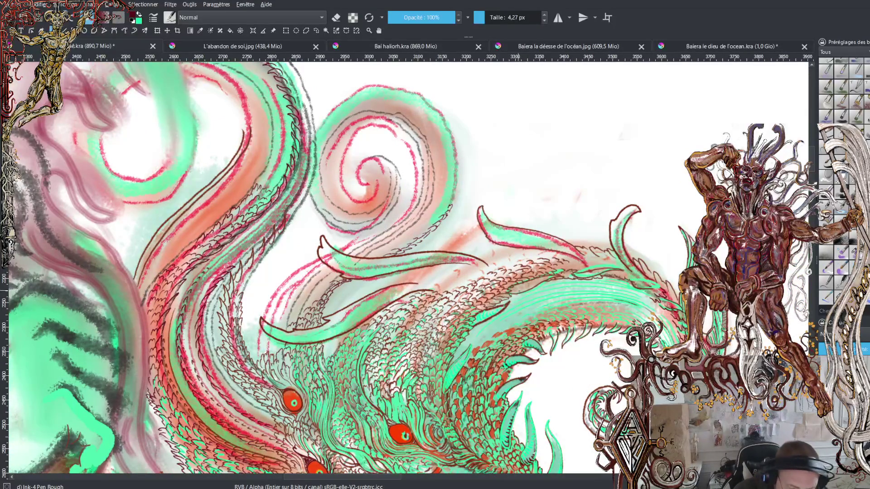
pyautogui.press('x')
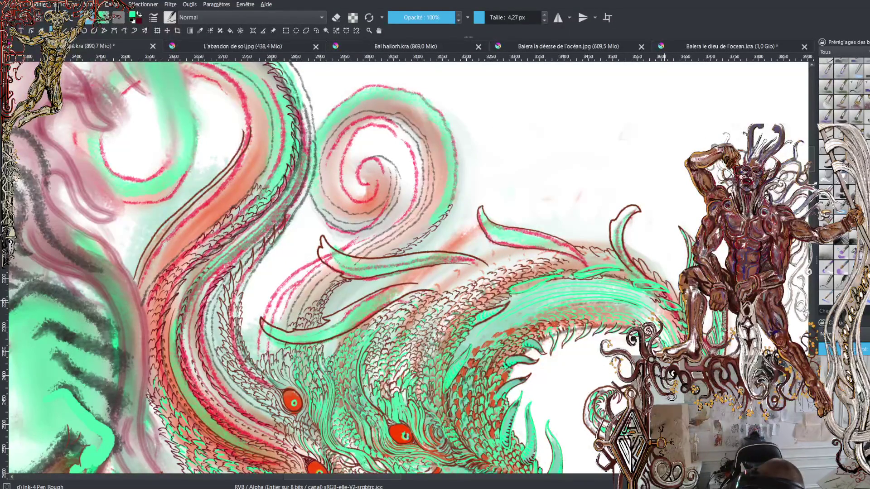
pyautogui.press('x')
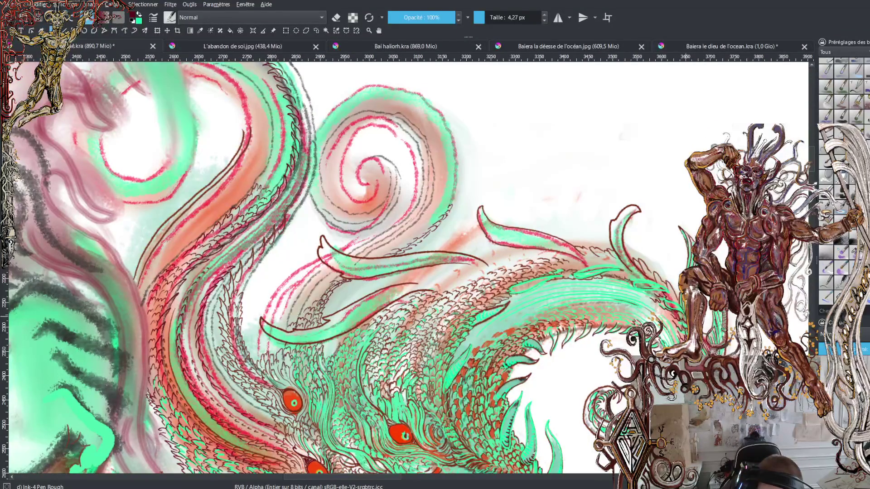
pyautogui.press('x')
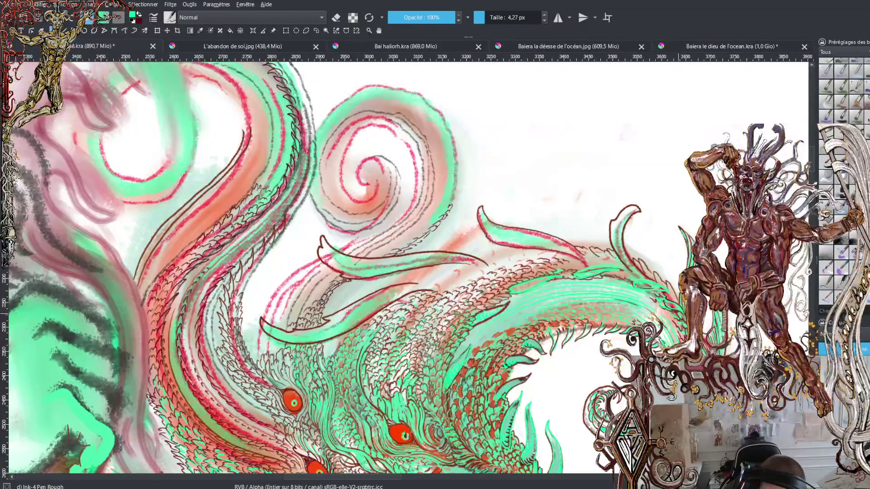
pyautogui.press('x')
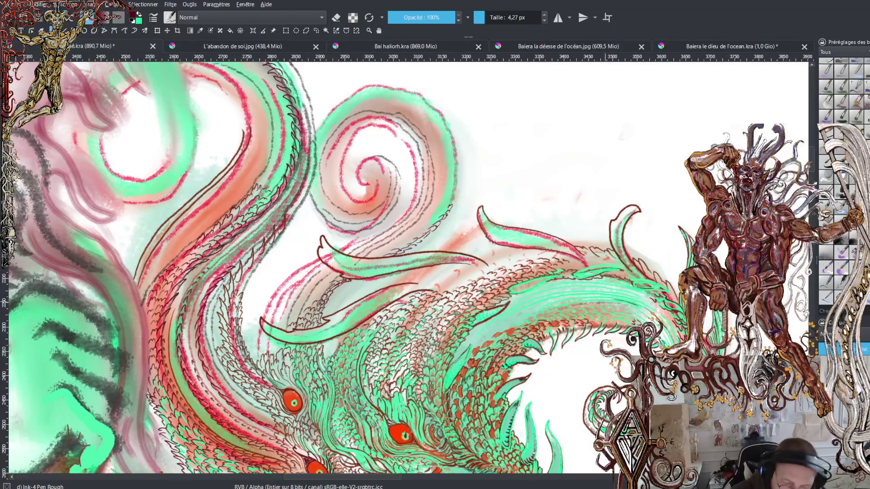
pyautogui.press('+')
pyautogui.press('-')
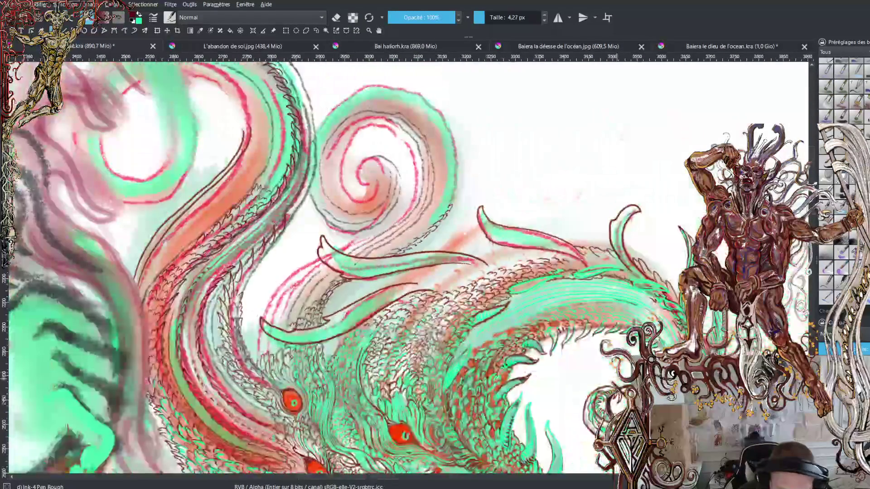
pyautogui.press('+')
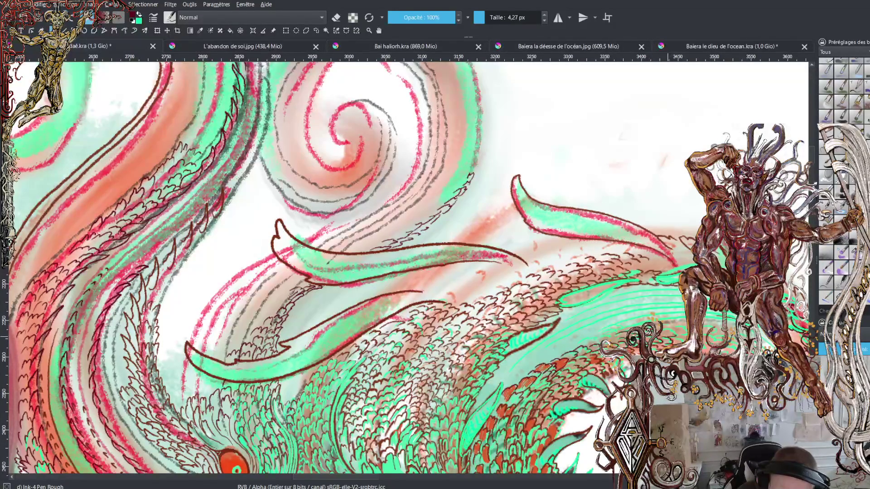
# - Ink short dark hatch strokes across the red-and-teal neck scales, panning right midway to continue
pyautogui.moveTo(686, 324); pyautogui.dragTo(671, 327)
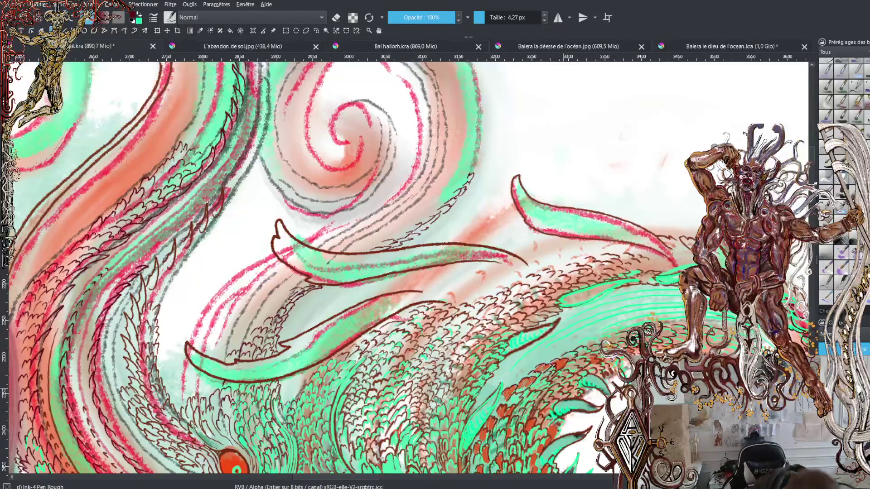
pyautogui.moveTo(511, 380); pyautogui.dragTo(573, 338)
pyautogui.moveTo(568, 343); pyautogui.dragTo(590, 336)
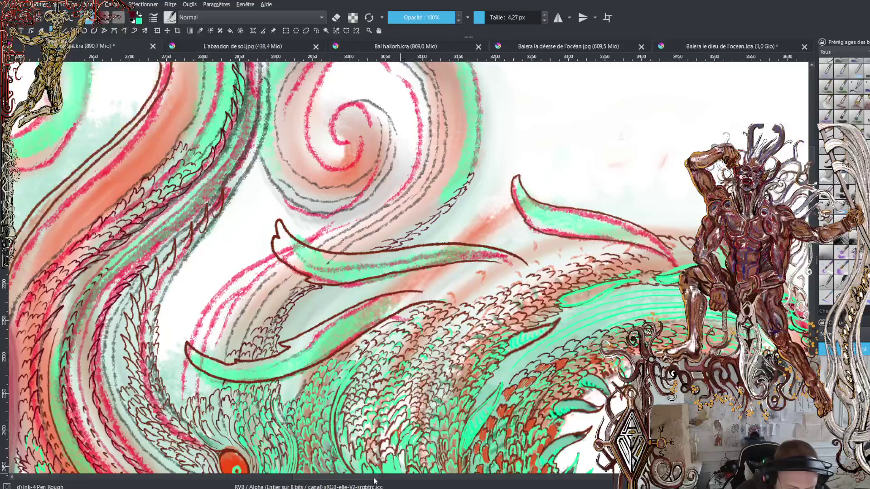
pyautogui.moveTo(372, 480); pyautogui.dragTo(387, 481)
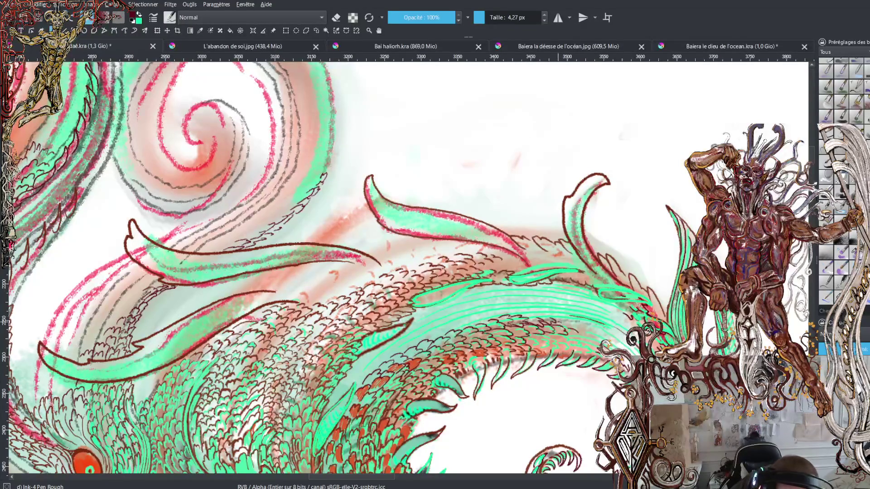
pyautogui.moveTo(576, 325); pyautogui.dragTo(590, 320)
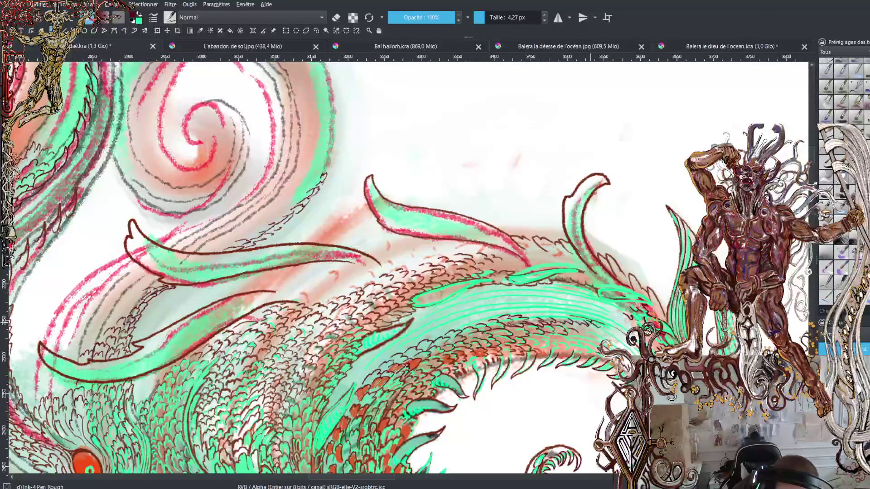
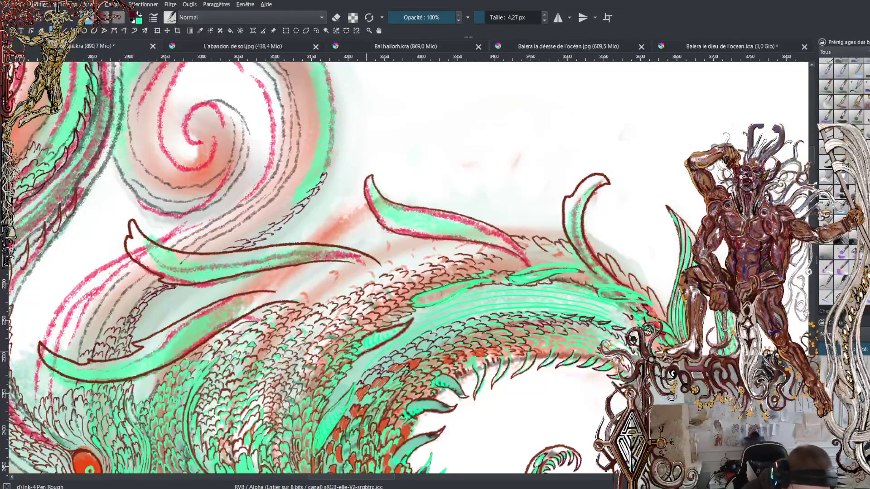
# - Ink dark contour lines and short hatching along the lower and upper green fin edges, undoing one stray stroke
pyautogui.moveTo(365, 352)
pyautogui.mouseDown()
pyautogui.moveTo(410, 323)
pyautogui.moveTo(369, 334)
pyautogui.moveTo(361, 340)
pyautogui.moveTo(411, 317)
pyautogui.moveTo(364, 353)
pyautogui.mouseUp()
pyautogui.press('x')
pyautogui.press('x')
pyautogui.moveTo(414, 308)
pyautogui.mouseDown()
pyautogui.moveTo(490, 281)
pyautogui.moveTo(421, 293)
pyautogui.mouseUp()
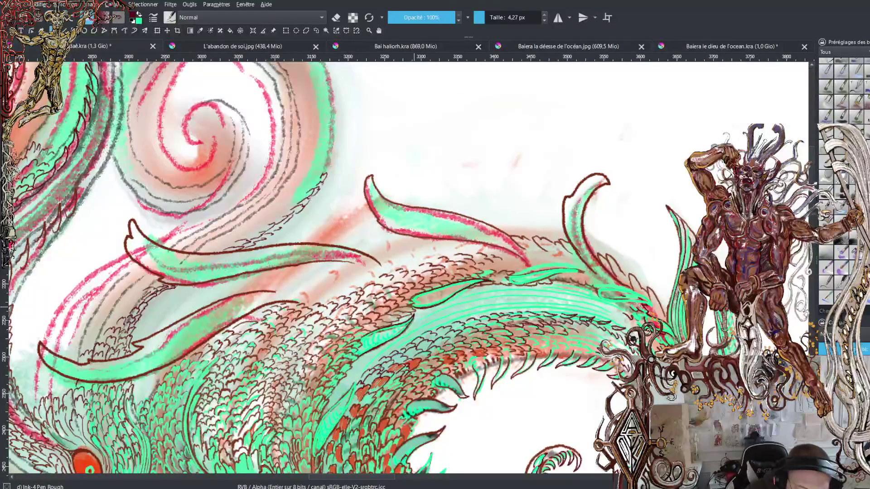
pyautogui.moveTo(520, 285)
pyautogui.mouseDown()
pyautogui.moveTo(583, 271)
pyautogui.moveTo(514, 276)
pyautogui.mouseUp()
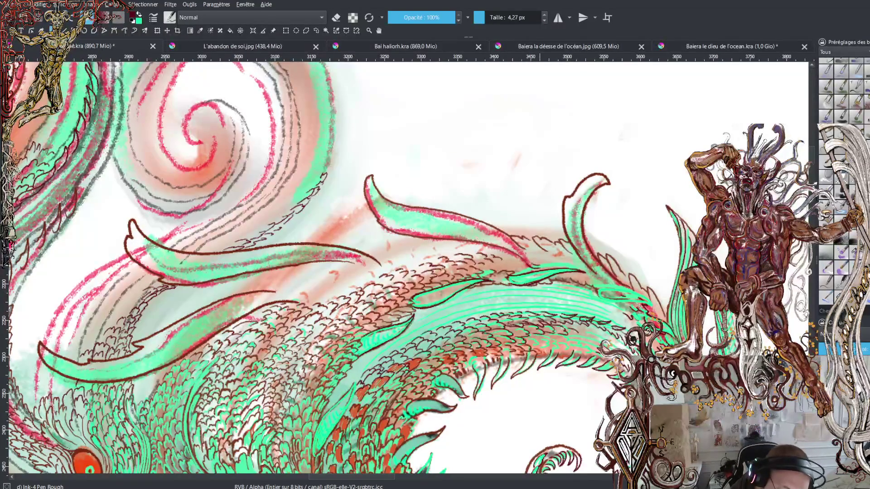
pyautogui.moveTo(519, 247)
pyautogui.mouseDown()
pyautogui.moveTo(486, 225)
pyautogui.moveTo(487, 233)
pyautogui.moveTo(407, 221)
pyautogui.mouseUp()
pyautogui.moveTo(477, 223)
pyautogui.mouseDown()
pyautogui.moveTo(395, 208)
pyautogui.moveTo(378, 194)
pyautogui.mouseUp()
pyautogui.moveTo(417, 215); pyautogui.dragTo(377, 196)
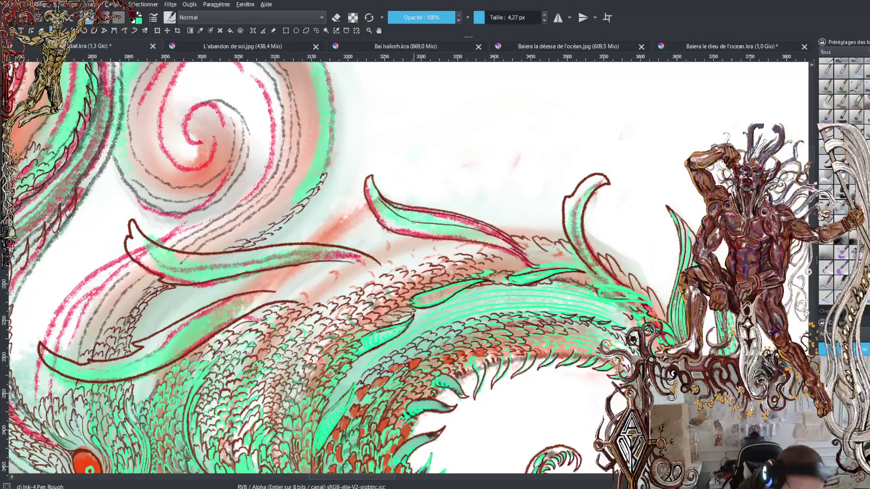
pyautogui.hotkey('ctrl', 'z')
# - Redraw and thicken the upper fin's inner and lower edges with dark ink, discarding one extra stroke
pyautogui.moveTo(417, 221); pyautogui.dragTo(375, 193)
pyautogui.moveTo(407, 224)
pyautogui.mouseDown()
pyautogui.moveTo(370, 196)
pyautogui.moveTo(384, 217)
pyautogui.moveTo(450, 236)
pyautogui.mouseUp()
pyautogui.moveTo(380, 221); pyautogui.dragTo(498, 249)
pyautogui.moveTo(456, 231); pyautogui.dragTo(503, 244)
pyautogui.hotkey('ctrl', 'z')
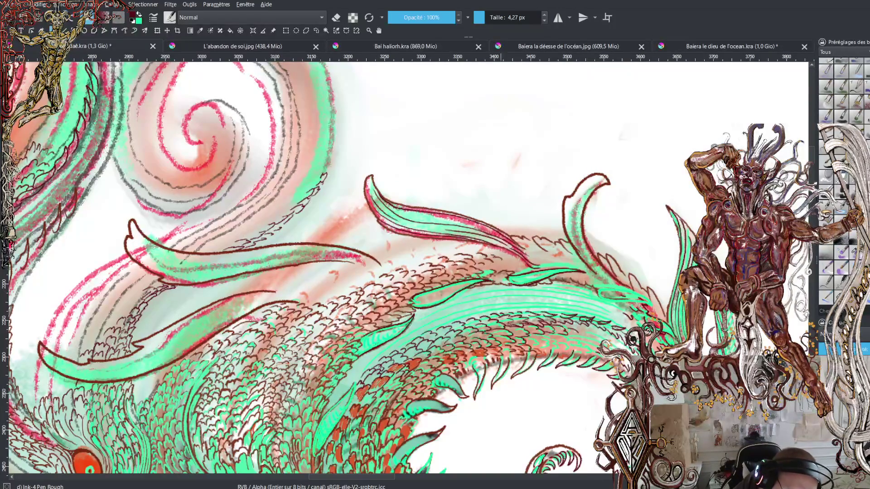
pyautogui.moveTo(391, 209); pyautogui.dragTo(482, 227)
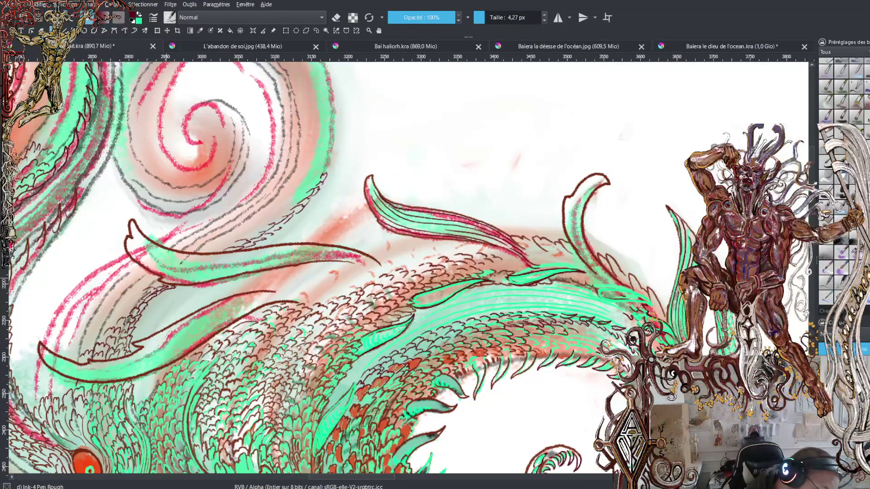
# - Add three hatching lines across the lower leaf shapes, then zoom out
pyautogui.moveTo(134, 245)
pyautogui.mouseDown()
pyautogui.moveTo(149, 262)
pyautogui.moveTo(176, 268)
pyautogui.moveTo(172, 261)
pyautogui.moveTo(211, 265)
pyautogui.moveTo(201, 254)
pyautogui.moveTo(294, 246)
pyautogui.mouseUp()
pyautogui.moveTo(194, 270); pyautogui.dragTo(340, 250)
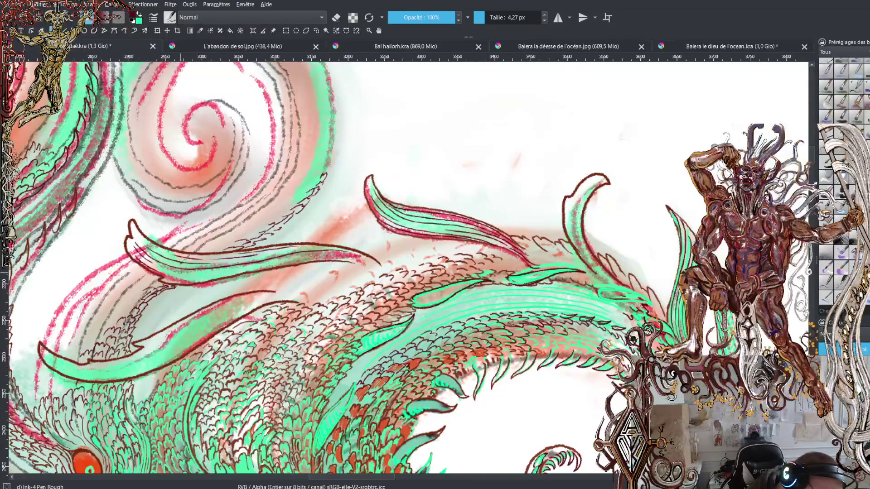
pyautogui.moveTo(155, 271)
pyautogui.mouseDown()
pyautogui.moveTo(195, 278)
pyautogui.moveTo(351, 255)
pyautogui.mouseUp()
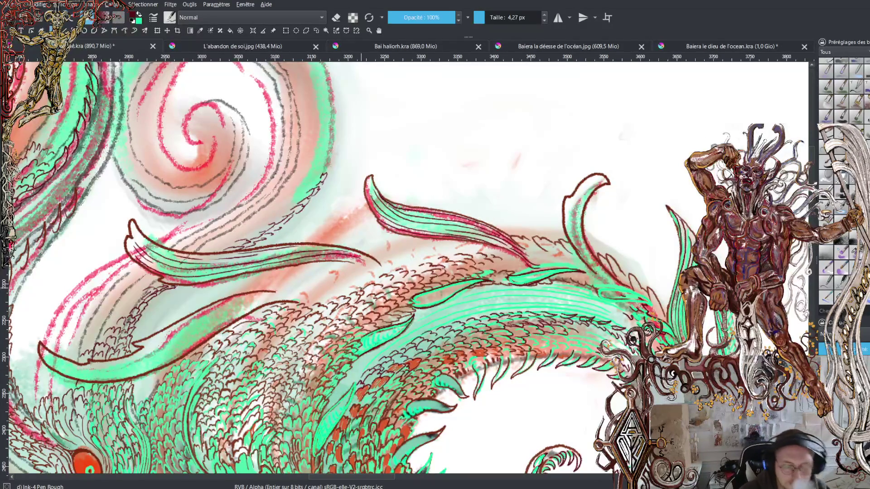
pyautogui.press('-')
pyautogui.press('-')
pyautogui.press('-')
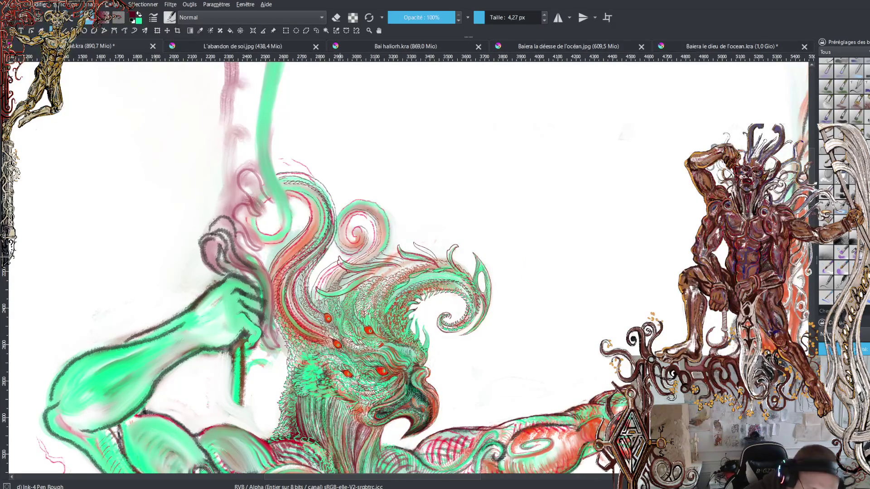
# - With the WaterC Basic Lines-Wet-Pattern brush, outline the head's red spiral, round curl and hair strands
pyautogui.click(837, 296)
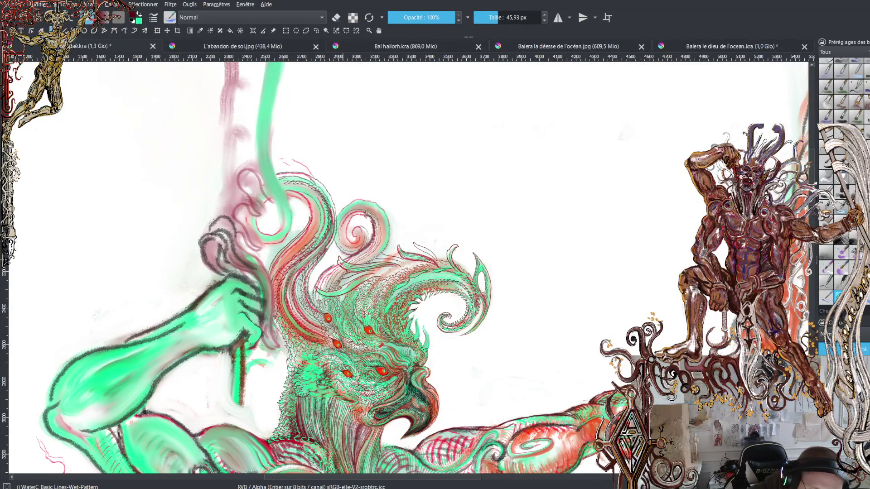
pyautogui.moveTo(362, 235)
pyautogui.mouseDown()
pyautogui.moveTo(358, 227)
pyautogui.moveTo(367, 237)
pyautogui.moveTo(351, 250)
pyautogui.moveTo(339, 245)
pyautogui.moveTo(342, 213)
pyautogui.moveTo(364, 198)
pyautogui.moveTo(389, 220)
pyautogui.moveTo(388, 245)
pyautogui.mouseUp()
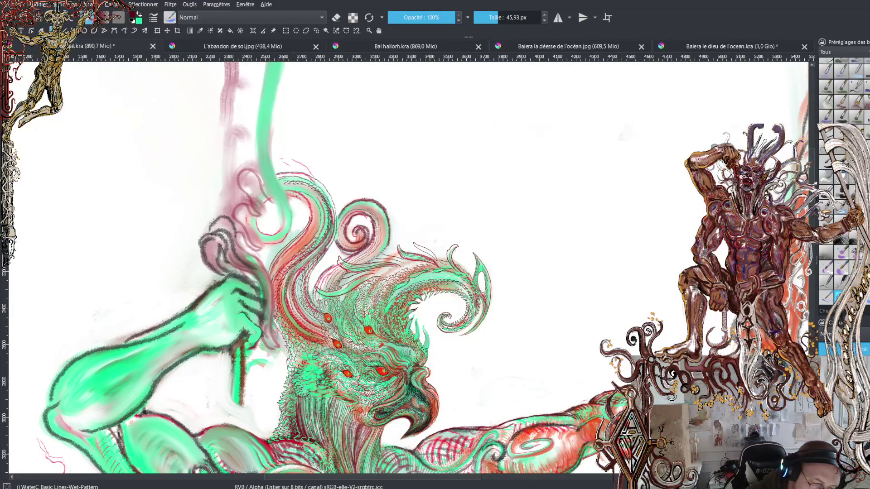
pyautogui.moveTo(260, 219)
pyautogui.mouseDown()
pyautogui.moveTo(276, 237)
pyautogui.moveTo(294, 223)
pyautogui.moveTo(286, 200)
pyautogui.moveTo(286, 219)
pyautogui.moveTo(277, 215)
pyautogui.moveTo(275, 205)
pyautogui.moveTo(295, 209)
pyautogui.moveTo(299, 232)
pyautogui.moveTo(261, 244)
pyautogui.mouseUp()
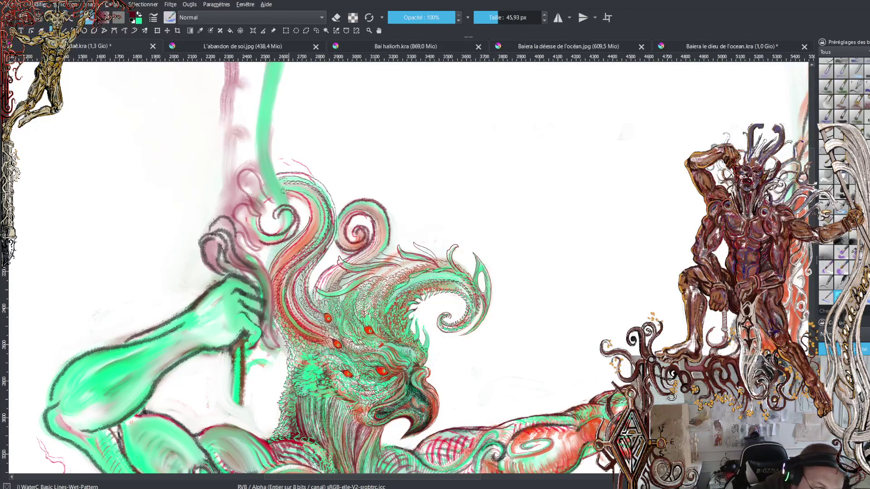
pyautogui.moveTo(286, 194)
pyautogui.mouseDown()
pyautogui.moveTo(308, 216)
pyautogui.moveTo(268, 271)
pyautogui.mouseUp()
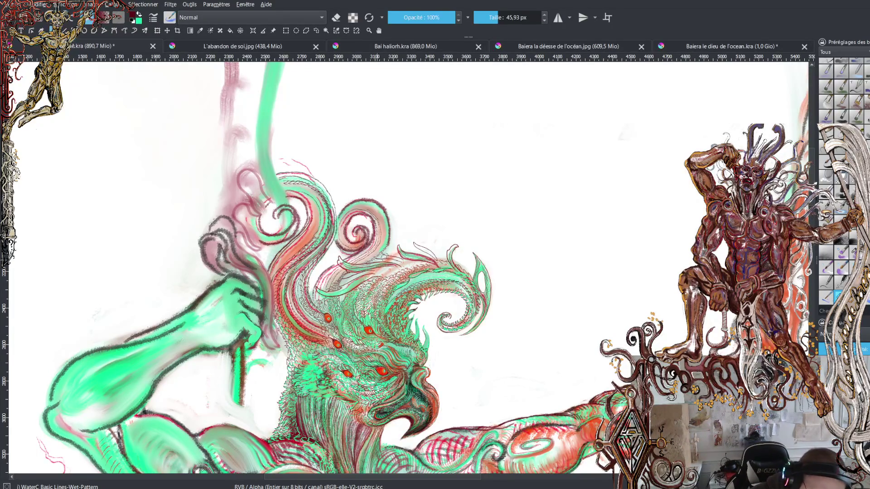
pyautogui.moveTo(343, 289)
pyautogui.mouseDown()
pyautogui.moveTo(382, 255)
pyautogui.moveTo(392, 231)
pyautogui.mouseUp()
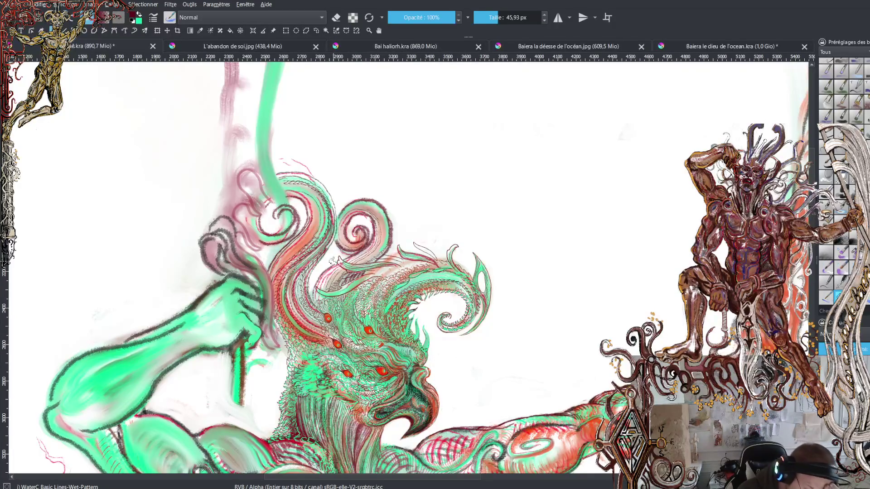
# - Switch the brush to eraser mode and lightly lighten a few head strands
pyautogui.click(337, 19)
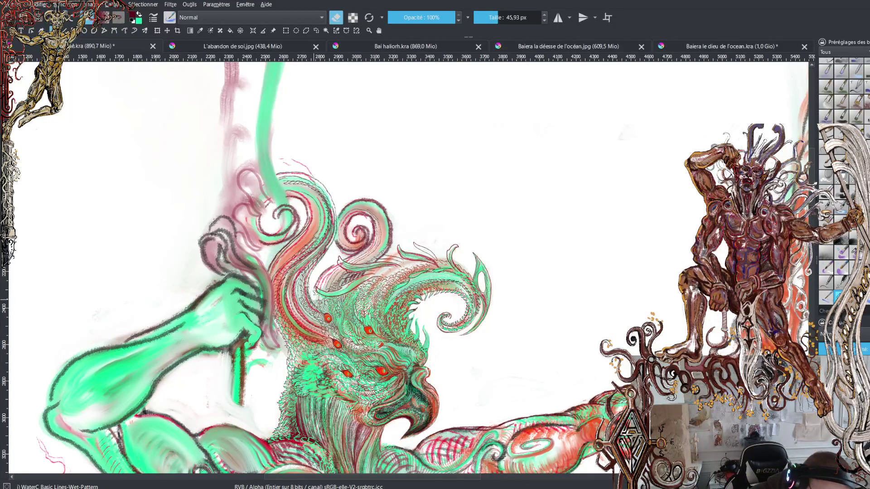
pyautogui.moveTo(314, 282)
pyautogui.mouseDown()
pyautogui.moveTo(336, 265)
pyautogui.moveTo(322, 284)
pyautogui.mouseUp()
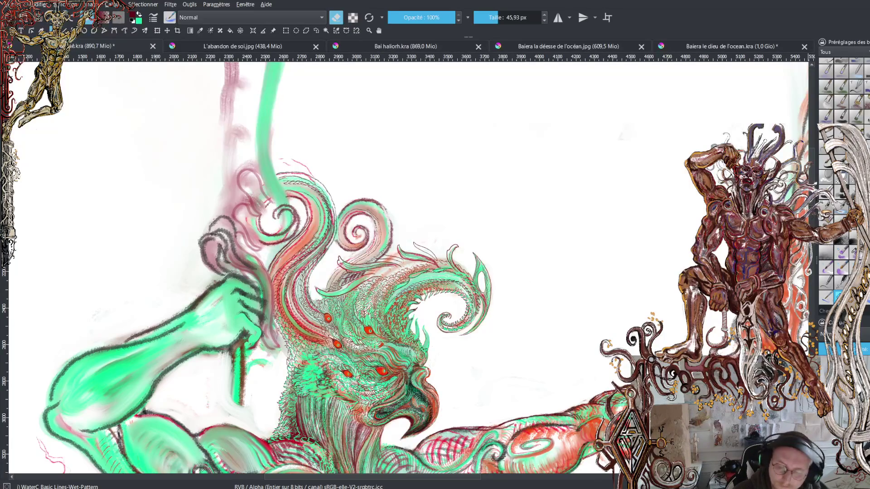
pyautogui.scroll(-5, 624, 134)
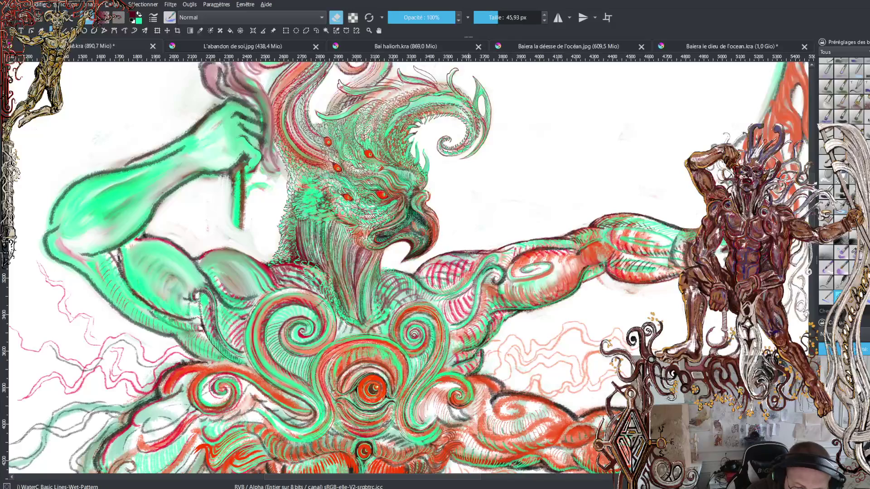
# - Paint a lighter bristle stroke along the arm's top edge and brighten its lower edge using sampled colour
pyautogui.press('/')
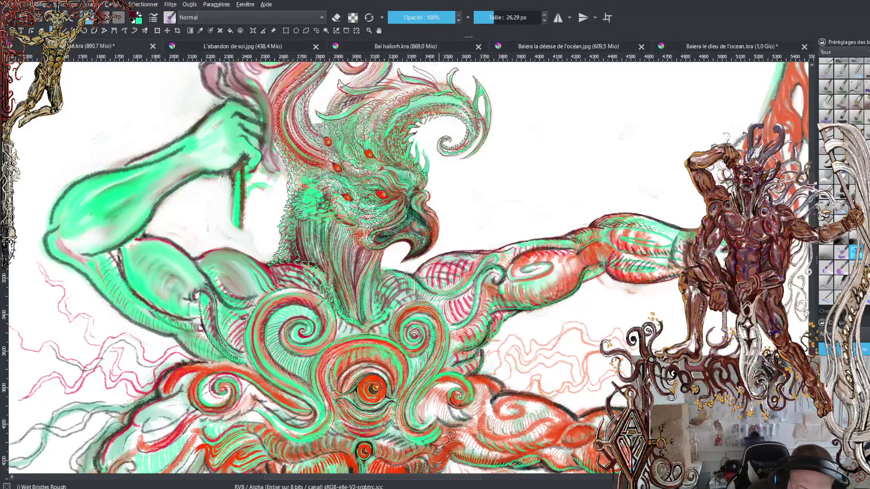
pyautogui.moveTo(450, 259)
pyautogui.mouseDown()
pyautogui.moveTo(607, 227)
pyautogui.moveTo(575, 233)
pyautogui.mouseUp()
pyautogui.keyDown('ctrl'); pyautogui.click(598, 235); pyautogui.keyUp('ctrl')
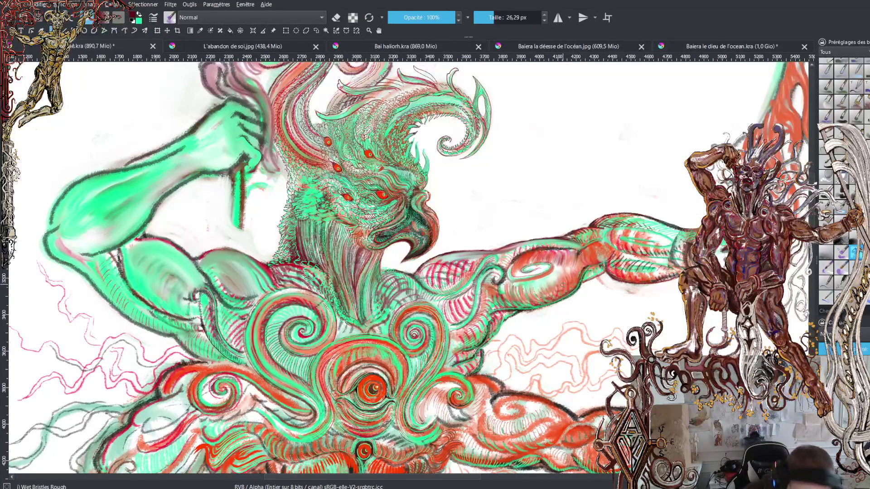
pyautogui.moveTo(570, 259); pyautogui.dragTo(520, 266)
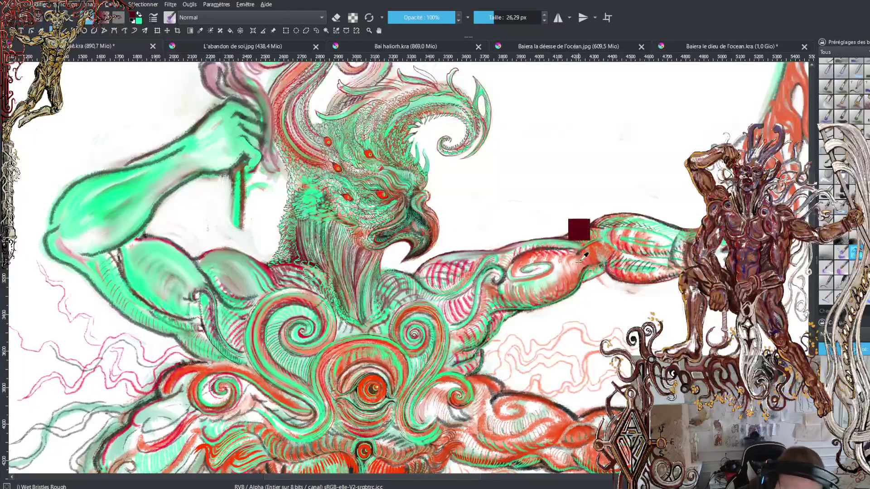
pyautogui.press('x')
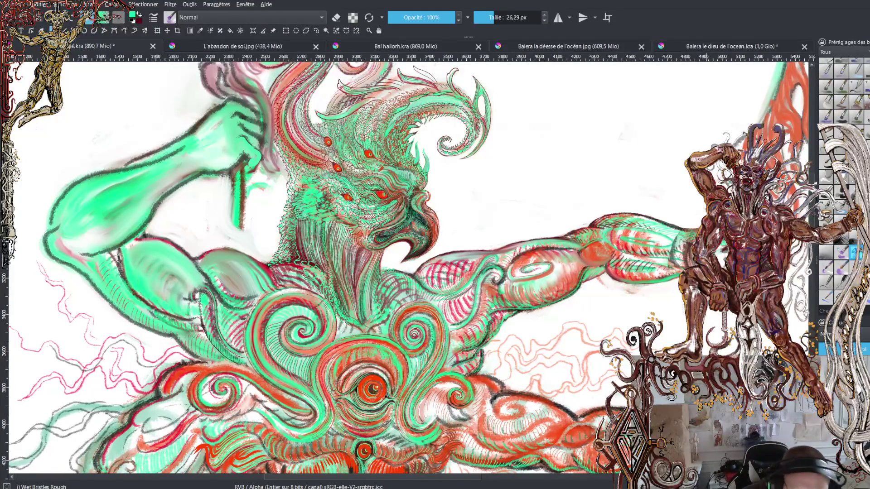
# - Erase to lighten the forearm's underside, repaint it darker, then select WaterC Basic Lines-Wet-Pattern
pyautogui.click(335, 18)
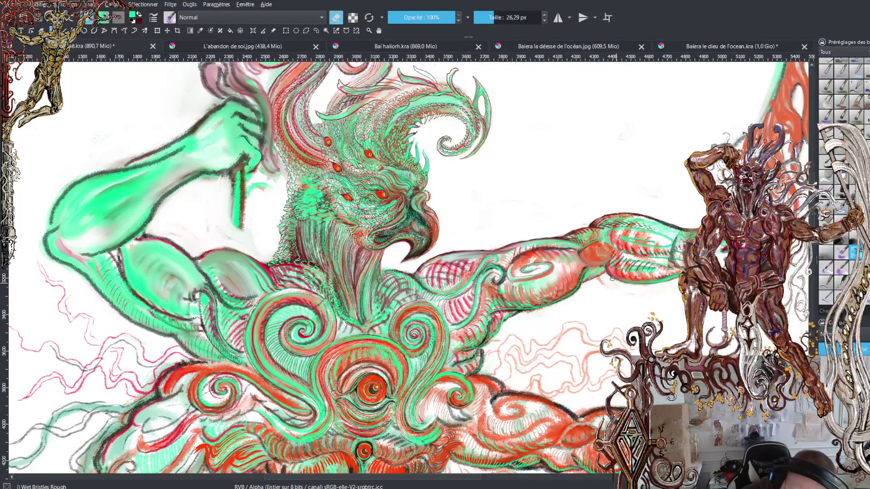
pyautogui.moveTo(607, 275); pyautogui.dragTo(640, 284)
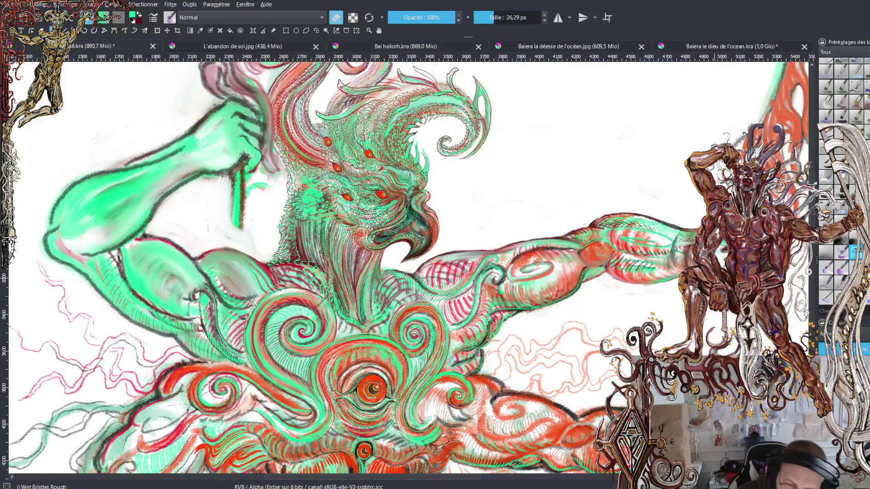
pyautogui.moveTo(679, 276)
pyautogui.mouseDown()
pyautogui.moveTo(607, 278)
pyautogui.moveTo(641, 283)
pyautogui.moveTo(598, 269)
pyautogui.mouseUp()
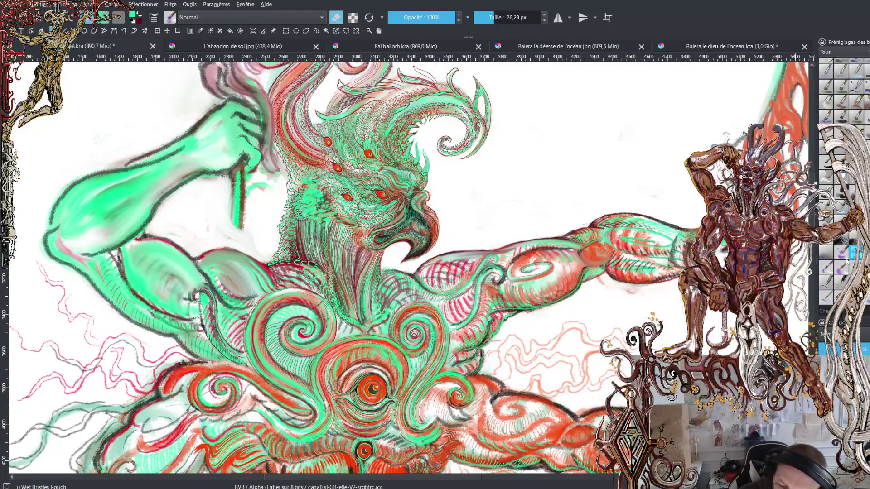
pyautogui.click(838, 296)
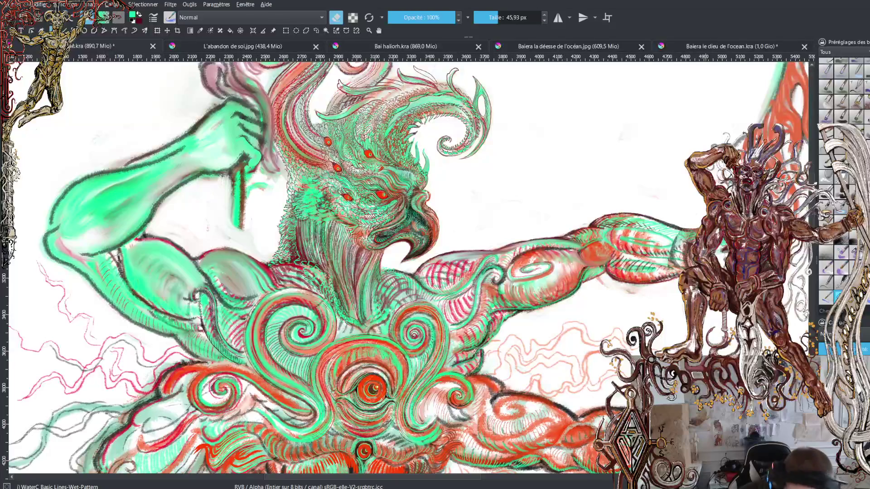
# - Turn off eraser mode and alternate the painting colour between green and dark red
pyautogui.press('e')
pyautogui.press('x')
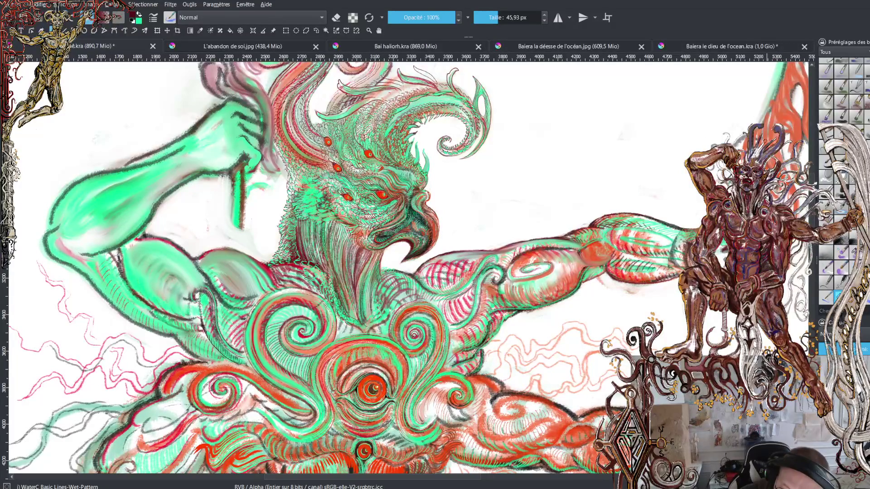
pyautogui.press('x')
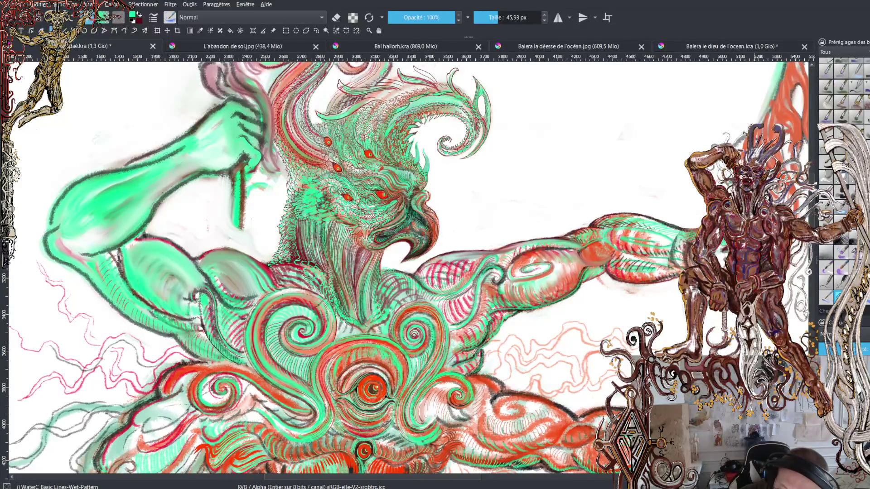
pyautogui.press('x')
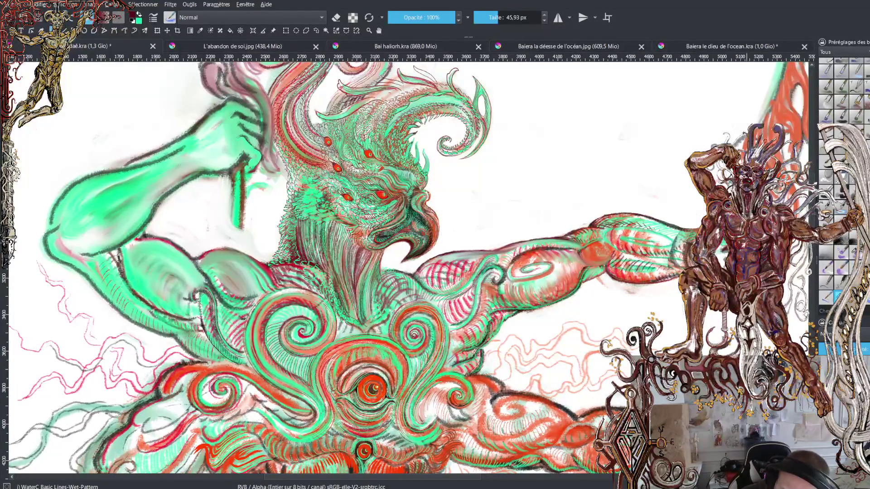
pyautogui.press('x')
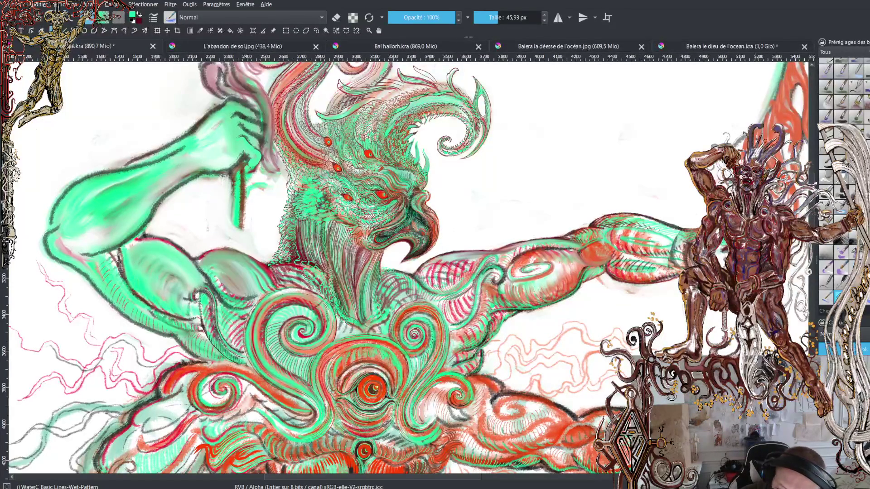
pyautogui.press('x')
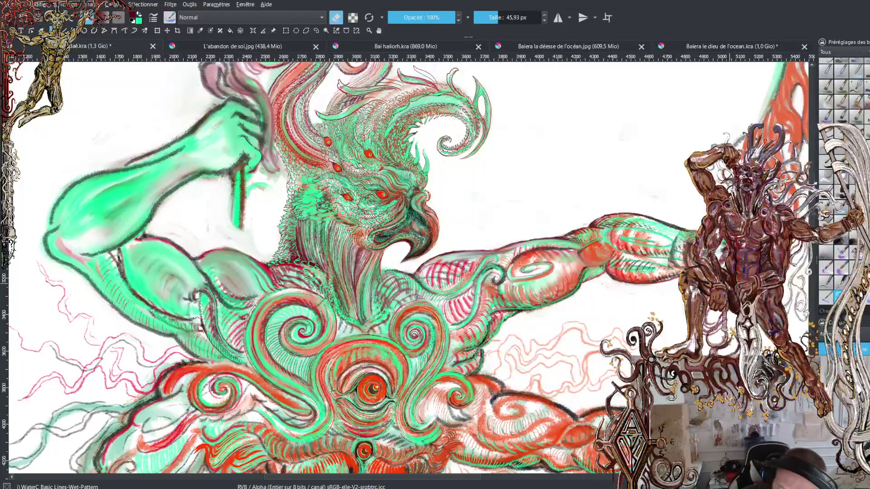
# - Leave eraser mode, sample orange-red from the canvas, and toggle between green and red, ending on red
pyautogui.press('e')
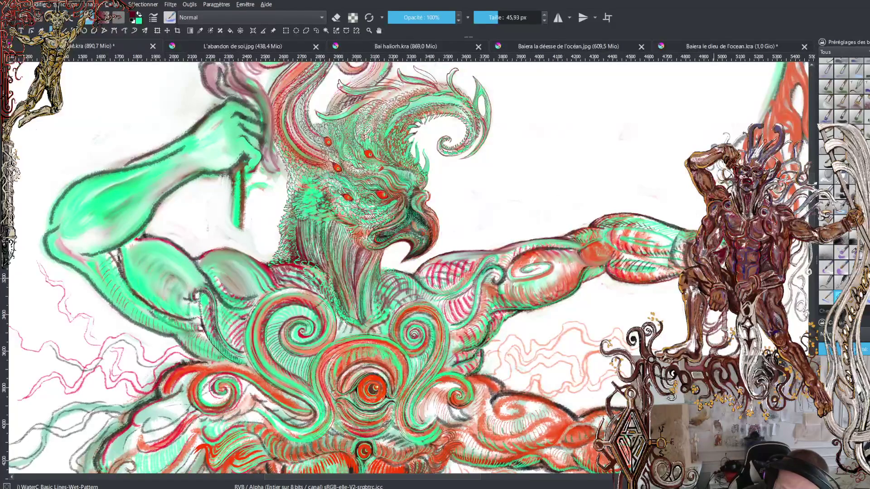
pyautogui.keyDown('ctrl'); pyautogui.click(794, 190); pyautogui.keyUp('ctrl')
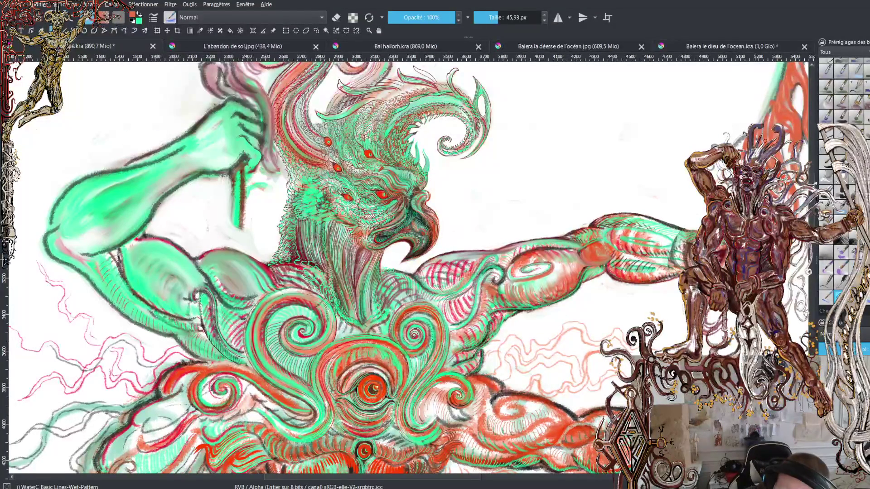
pyautogui.press('x')
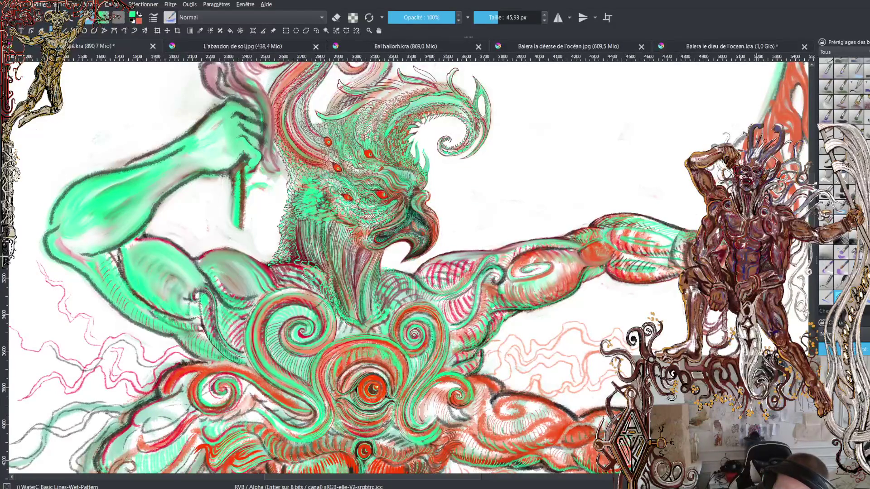
pyautogui.press('x')
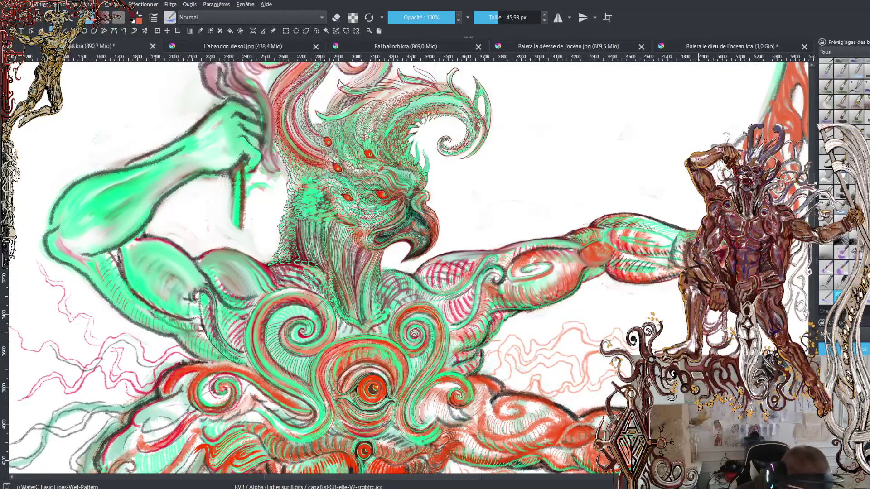
pyautogui.press('x')
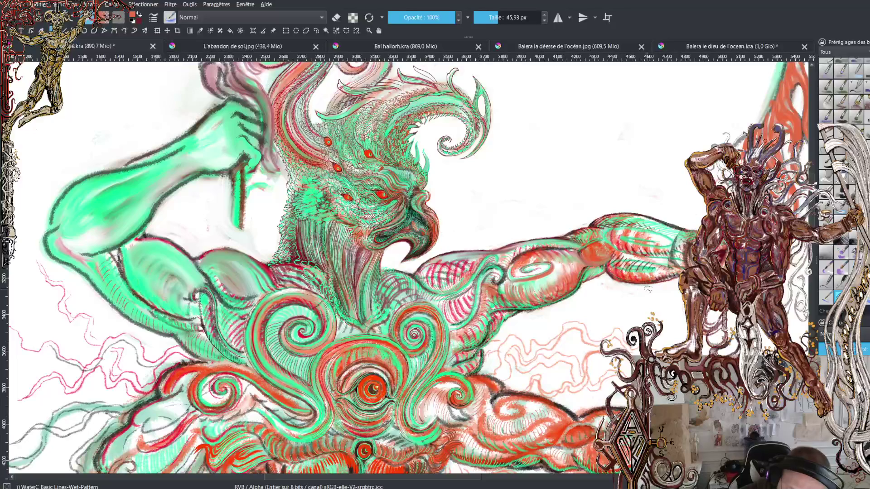
# - Hatch dark red strokes along the right arm's upper section, then swap the painting colours
pyautogui.moveTo(633, 265)
pyautogui.mouseDown()
pyautogui.moveTo(675, 269)
pyautogui.moveTo(683, 253)
pyautogui.moveTo(658, 257)
pyautogui.moveTo(684, 240)
pyautogui.moveTo(618, 221)
pyautogui.moveTo(685, 234)
pyautogui.mouseUp()
pyautogui.keyDown('ctrl'); pyautogui.click(628, 218); pyautogui.keyUp('ctrl')
pyautogui.moveTo(629, 219); pyautogui.dragTo(692, 234)
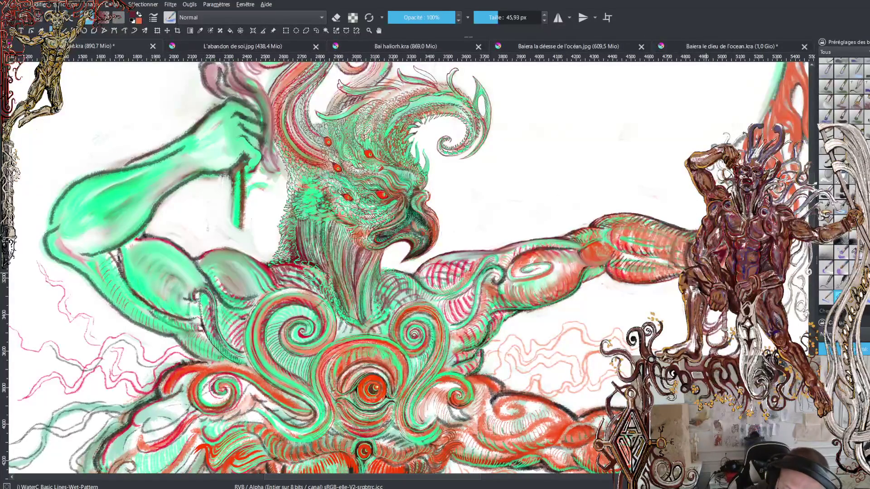
pyautogui.press('x')
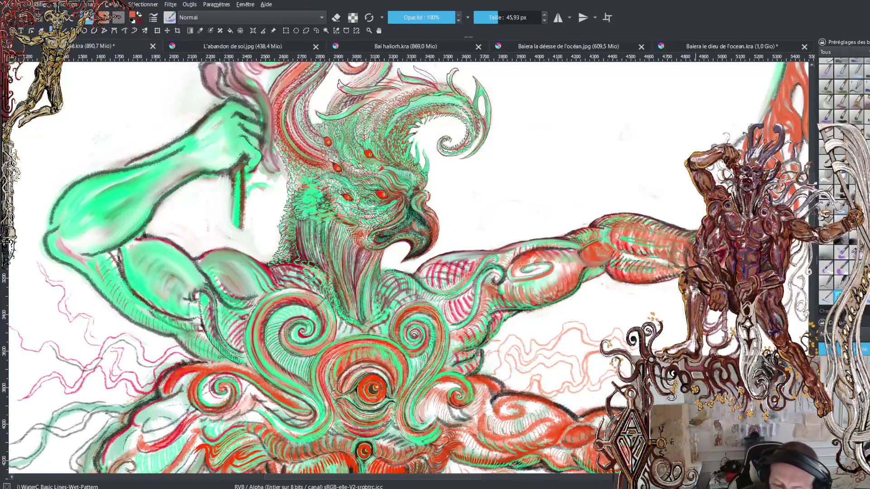
pyautogui.press('x')
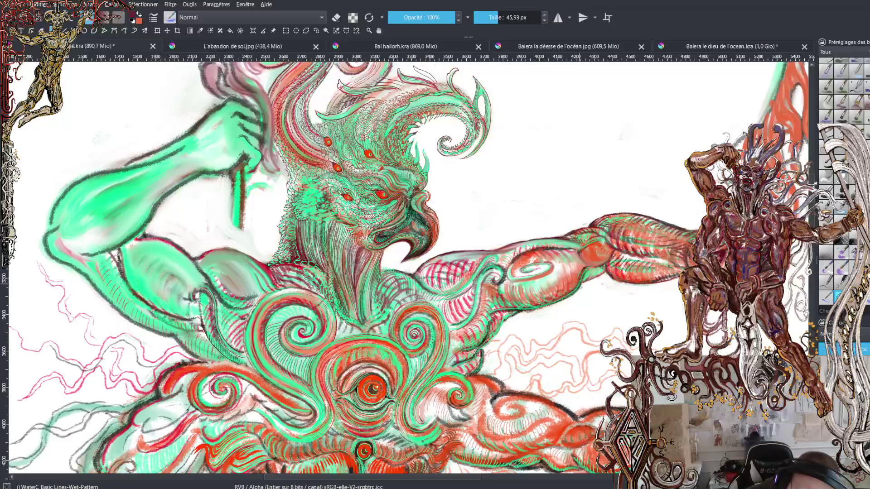
# - Darken part of the arm, add a short stroke beneath it, and ink its upper contour
pyautogui.moveTo(608, 270); pyautogui.dragTo(581, 285)
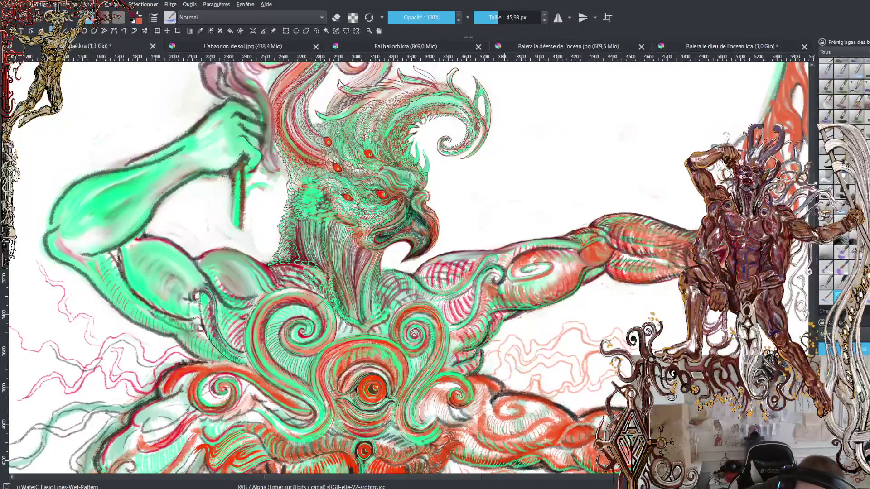
pyautogui.moveTo(494, 334); pyautogui.dragTo(481, 346)
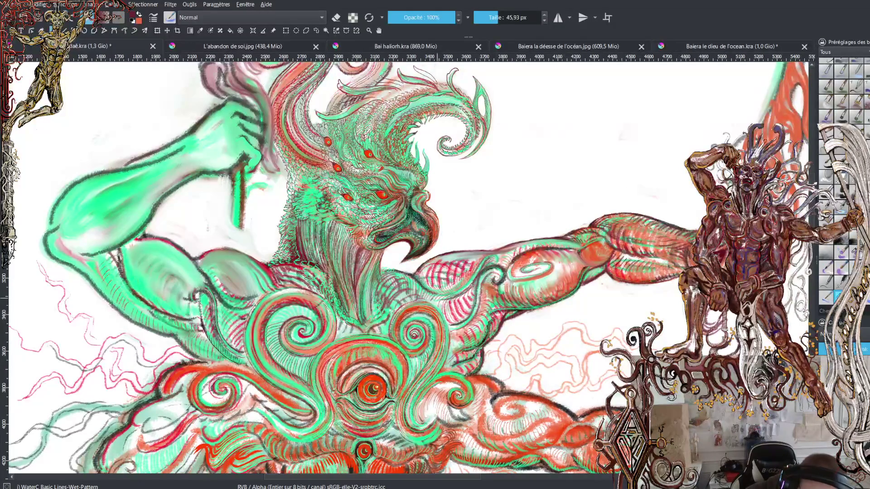
pyautogui.moveTo(498, 262)
pyautogui.mouseDown()
pyautogui.moveTo(483, 259)
pyautogui.moveTo(465, 286)
pyautogui.moveTo(436, 295)
pyautogui.mouseUp()
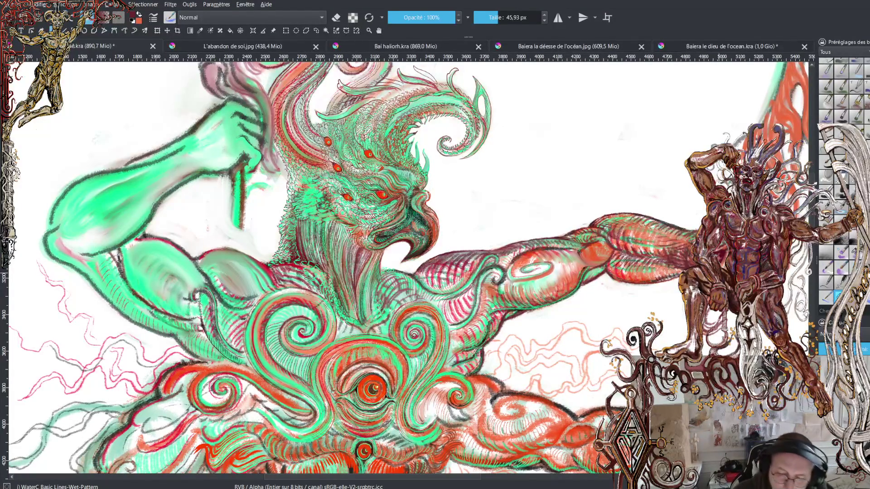
# - Zoom out to frame the deity's upper body and save the painting with Ctrl+S
pyautogui.press('-')
pyautogui.press('-')
pyautogui.press('-')
pyautogui.press('+')
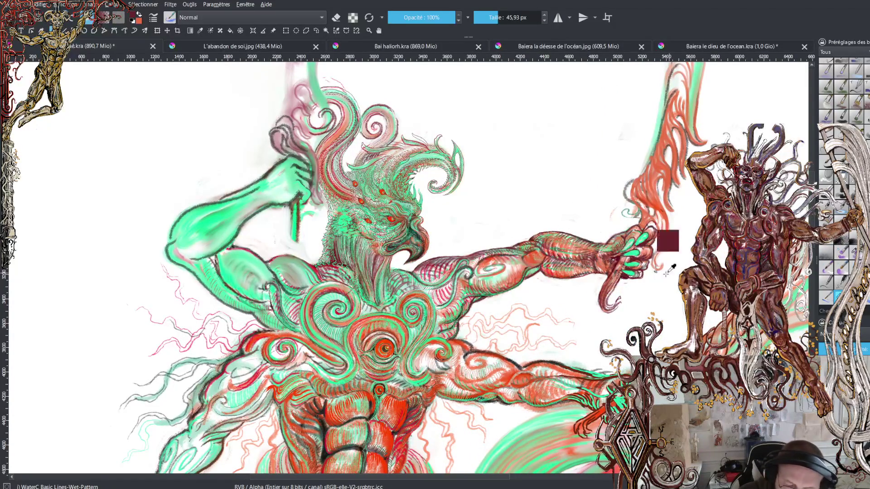
pyautogui.press('-')
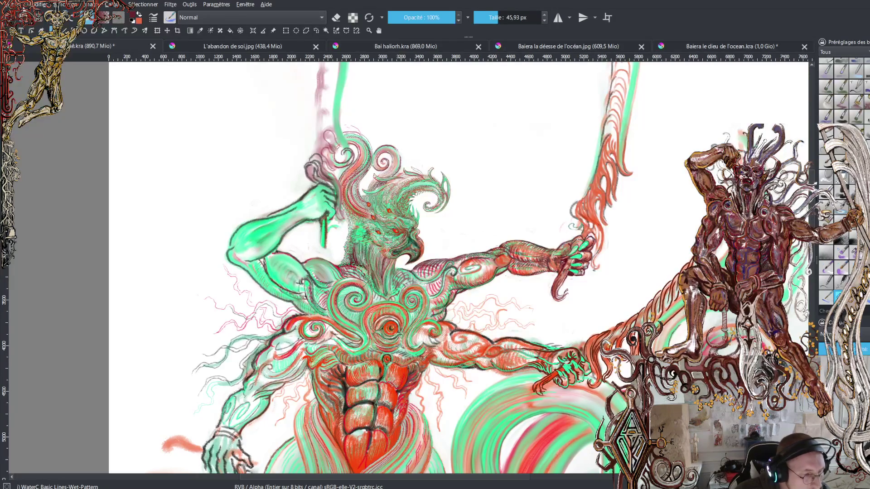
pyautogui.hotkey('ctrl', 's')
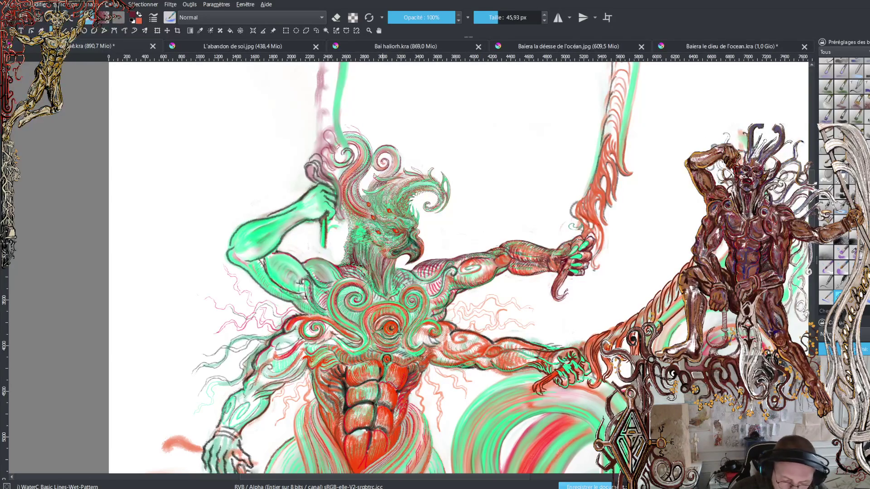
# - Zoom into the chest spiral eye, save again, then zoom out and pan to show the head
pyautogui.scroll(5, 345, 353)
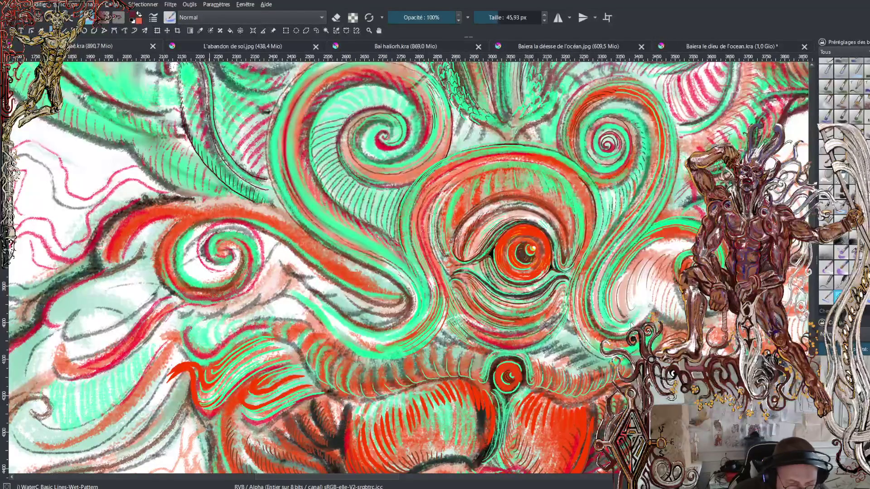
pyautogui.hotkey('ctrl', 's')
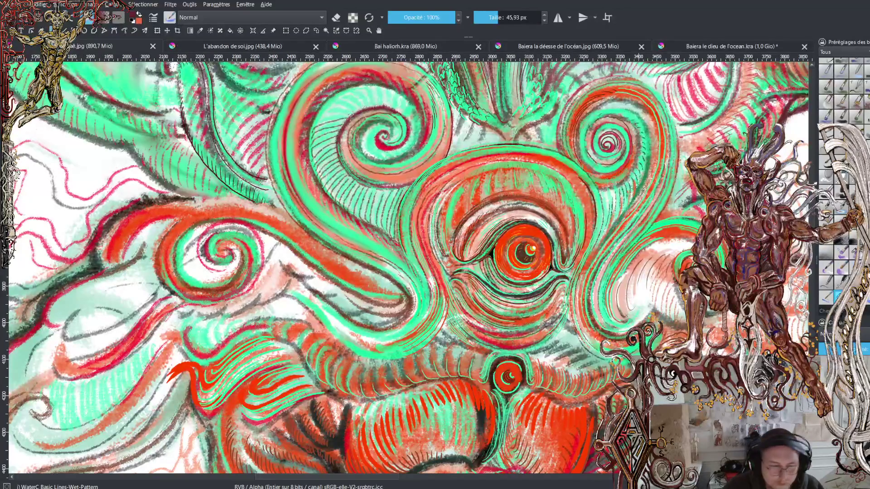
pyautogui.scroll(-5, 540, 166)
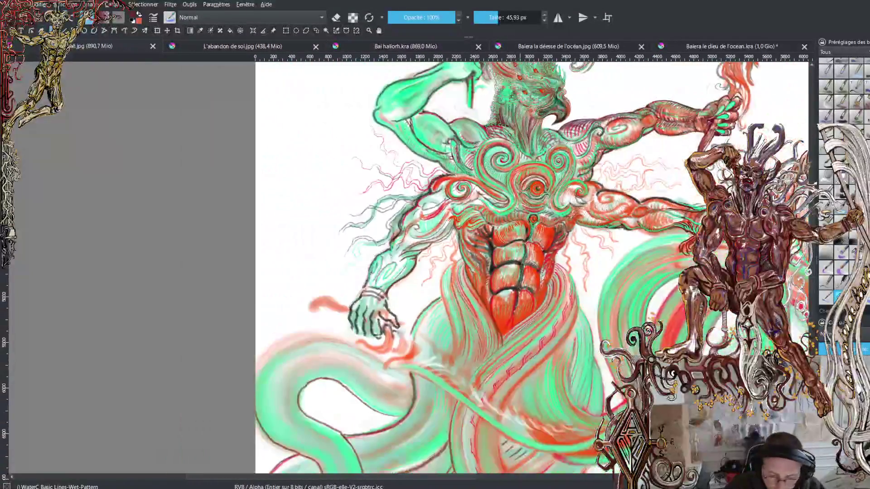
pyautogui.moveTo(536, 188); pyautogui.dragTo(463, 248)
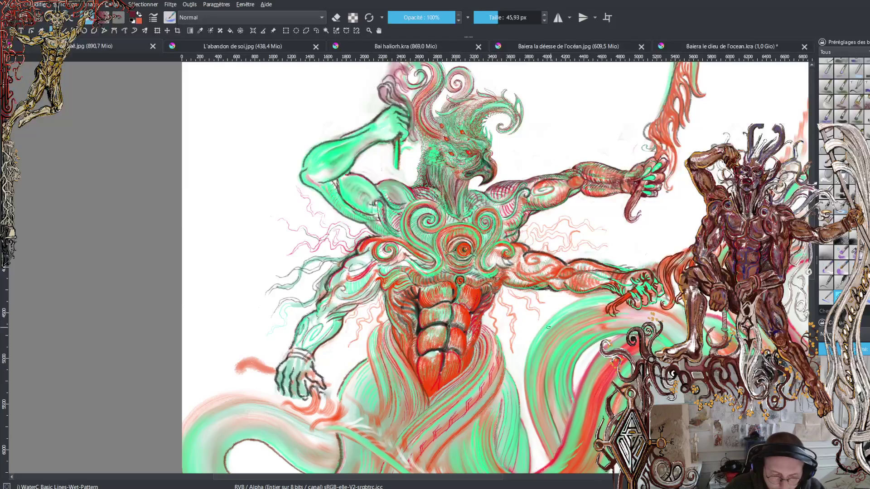
# - Bring the whole figure and lower tentacles into view and save the painting with Ctrl+S
pyautogui.moveTo(548, 328); pyautogui.dragTo(387, 262)
pyautogui.scroll(-2, 581, 299)
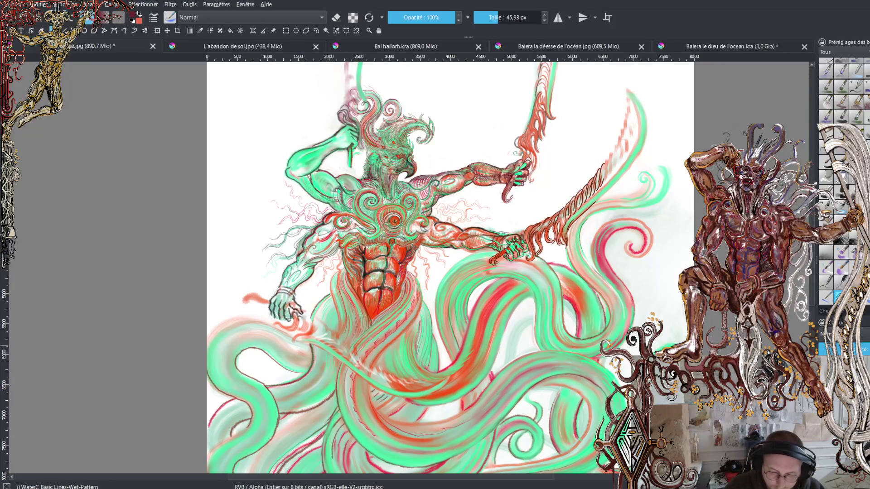
pyautogui.hotkey('ctrl', 's')
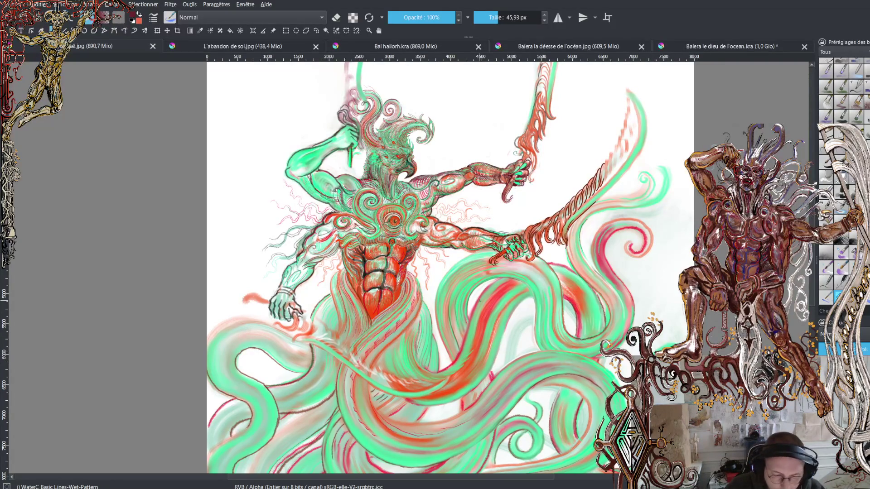
# - Scroll the canvas to frame the head, arms and raised flaming sword
pyautogui.scroll(-5, 450, 267)
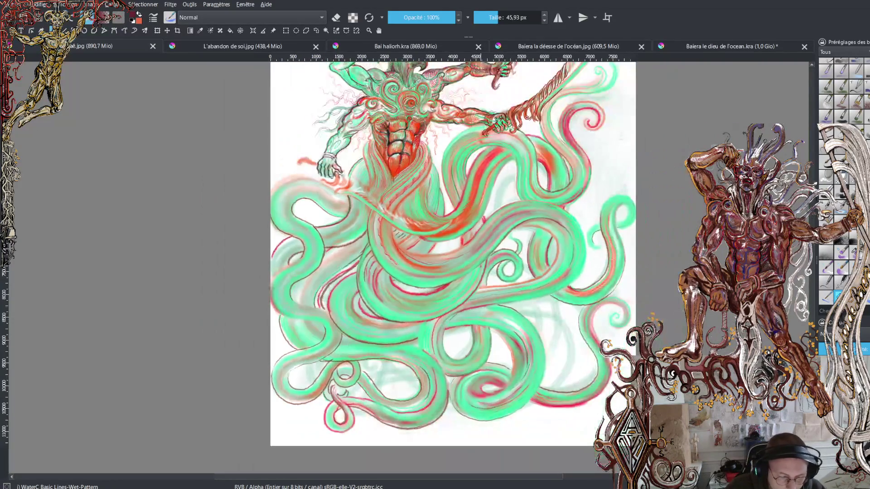
pyautogui.scroll(7, 453, 267)
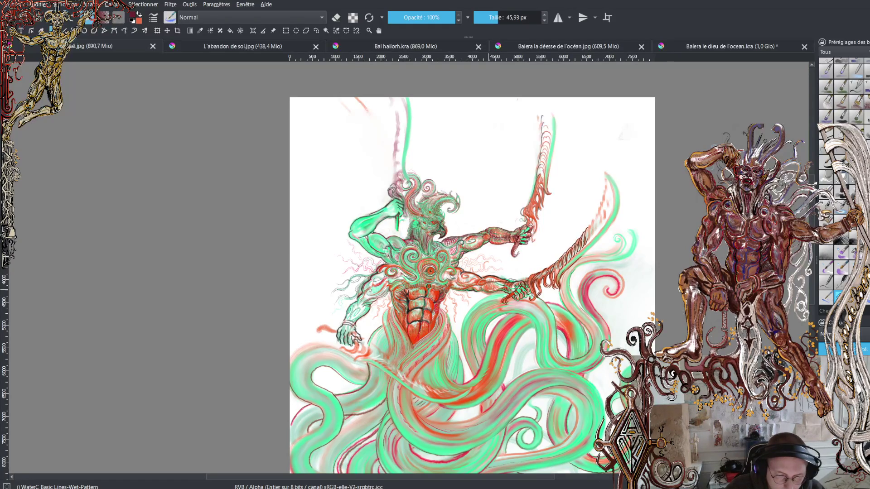
pyautogui.scroll(5, 464, 336)
pyautogui.scroll(-3, 464, 335)
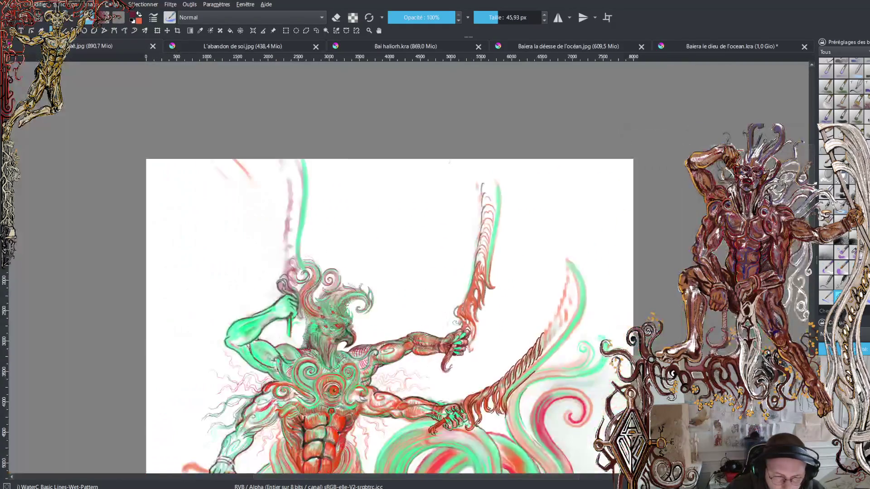
pyautogui.scroll(-1, 464, 335)
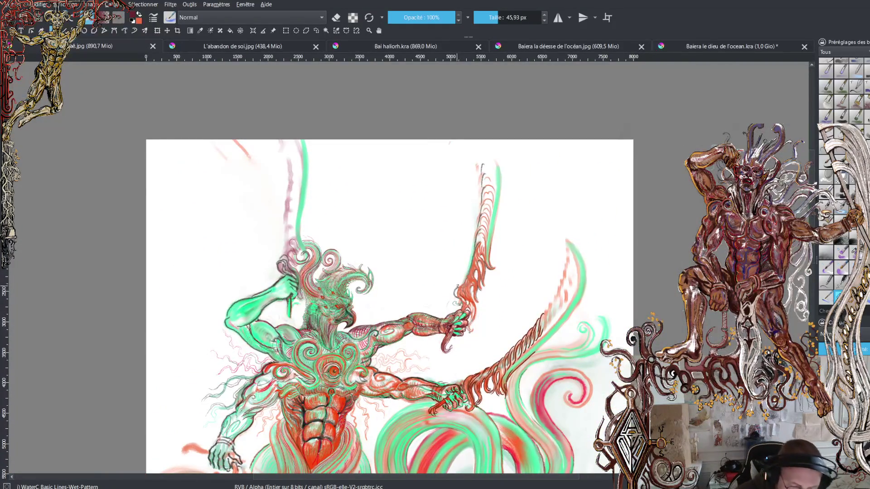
# - Lasso the upper flaming sword and rotate it about 15° clockwise
pyautogui.click(316, 30)
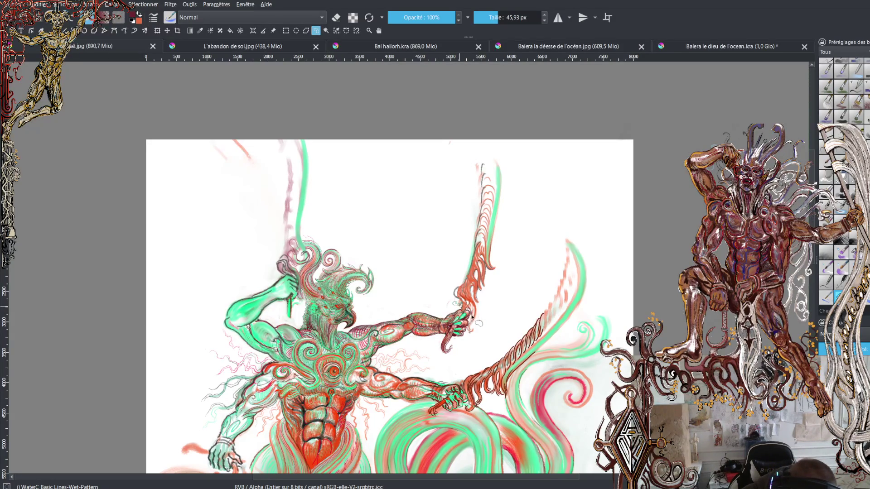
pyautogui.moveTo(472, 335)
pyautogui.mouseDown()
pyautogui.moveTo(511, 214)
pyautogui.moveTo(472, 152)
pyautogui.moveTo(448, 267)
pyautogui.moveTo(446, 300)
pyautogui.moveTo(456, 309)
pyautogui.mouseUp()
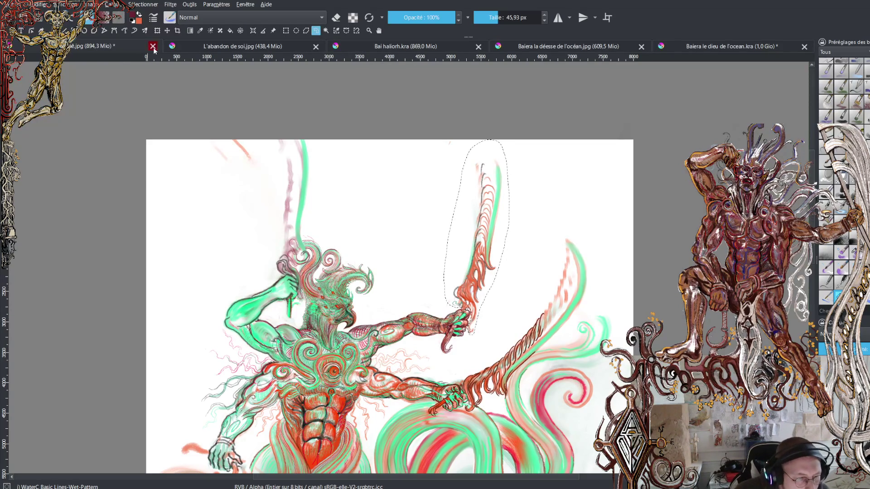
pyautogui.click(157, 30)
pyautogui.moveTo(530, 194)
pyautogui.mouseDown()
pyautogui.moveTo(536, 202)
pyautogui.moveTo(511, 229)
pyautogui.mouseUp()
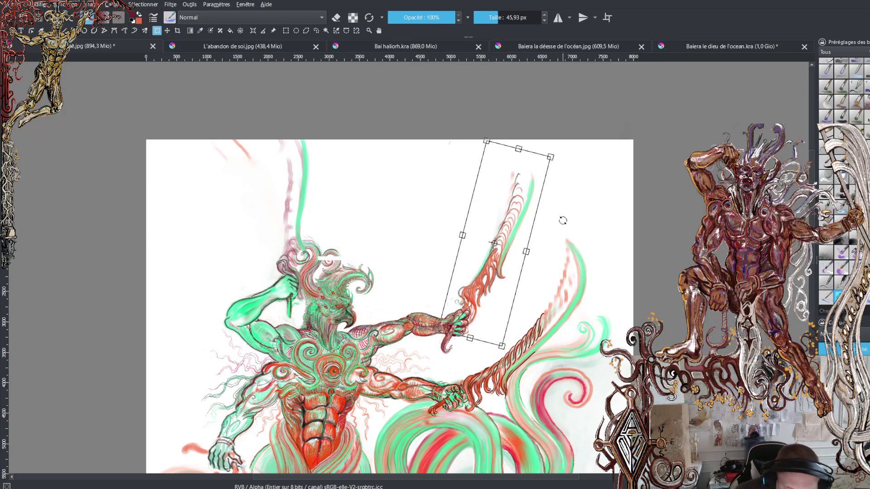
# - Nudge and slightly resize the rotated sword into place, then apply the transform
pyautogui.moveTo(520, 227); pyautogui.dragTo(510, 232)
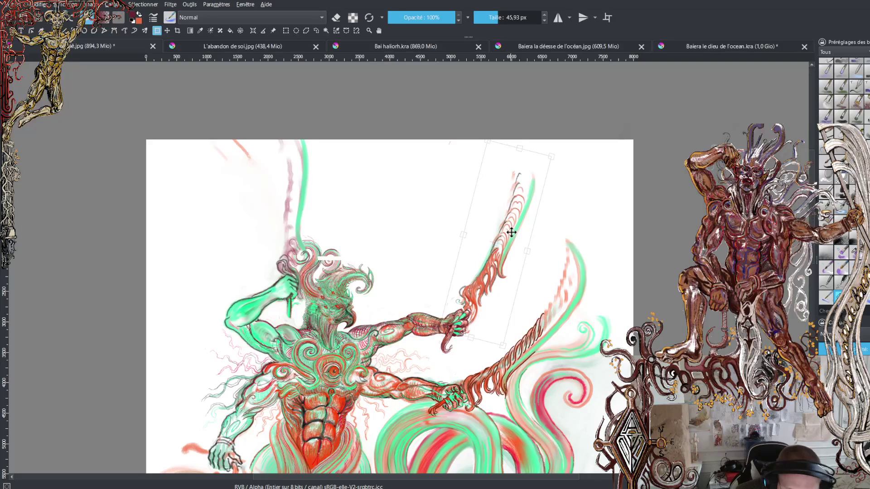
pyautogui.moveTo(511, 232); pyautogui.dragTo(511, 232)
pyautogui.moveTo(505, 343); pyautogui.dragTo(511, 341)
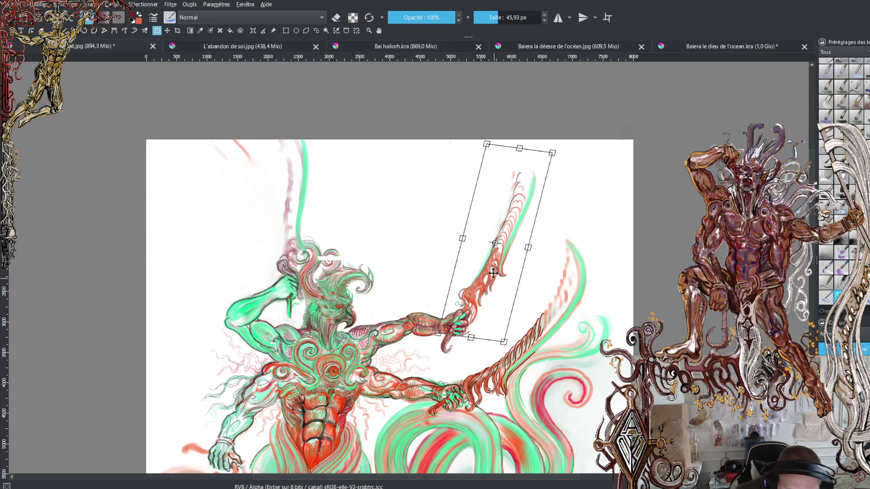
pyautogui.moveTo(499, 270); pyautogui.dragTo(521, 285)
pyautogui.moveTo(530, 243)
pyautogui.mouseDown()
pyautogui.moveTo(501, 253)
pyautogui.moveTo(505, 263)
pyautogui.mouseUp()
pyautogui.moveTo(533, 289)
pyautogui.mouseDown()
pyautogui.moveTo(540, 285)
pyautogui.moveTo(492, 279)
pyautogui.mouseUp()
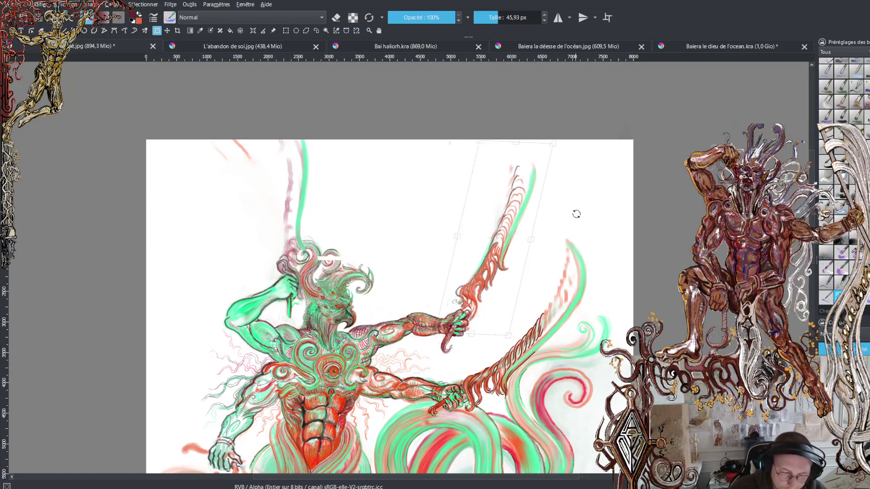
pyautogui.moveTo(502, 262); pyautogui.dragTo(504, 261)
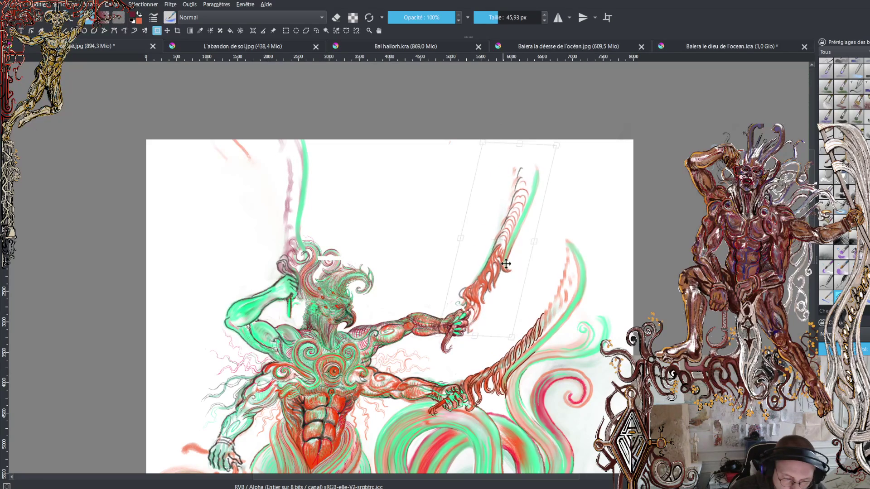
pyautogui.moveTo(504, 262); pyautogui.dragTo(504, 262)
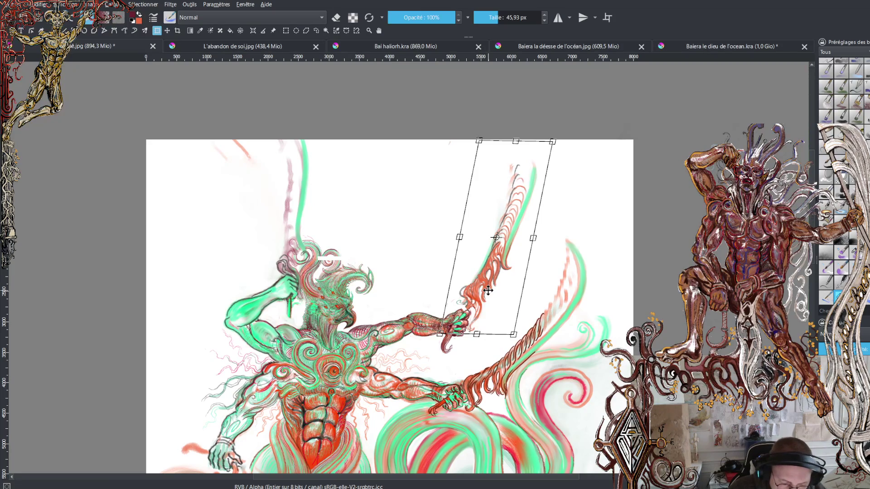
pyautogui.press('Return')
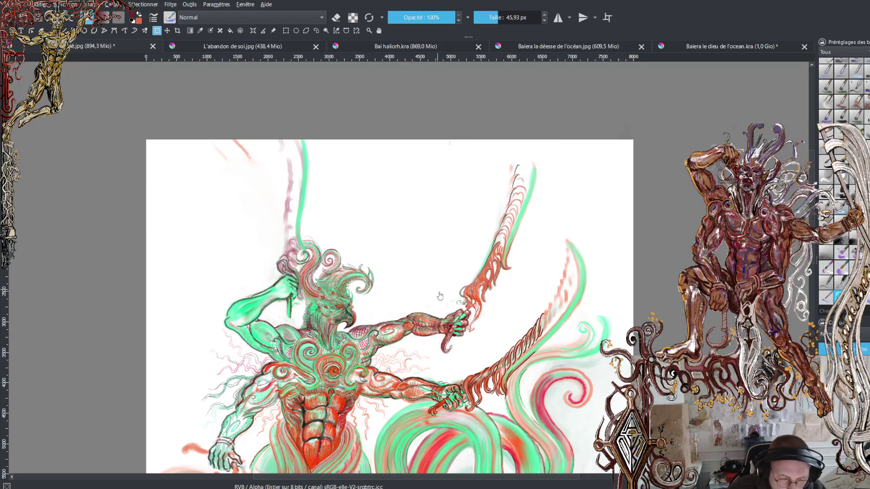
# - Deselect the sword and switch back to the brush
pyautogui.click(316, 30)
pyautogui.hotkey('ctrl', 'shift', 'a')
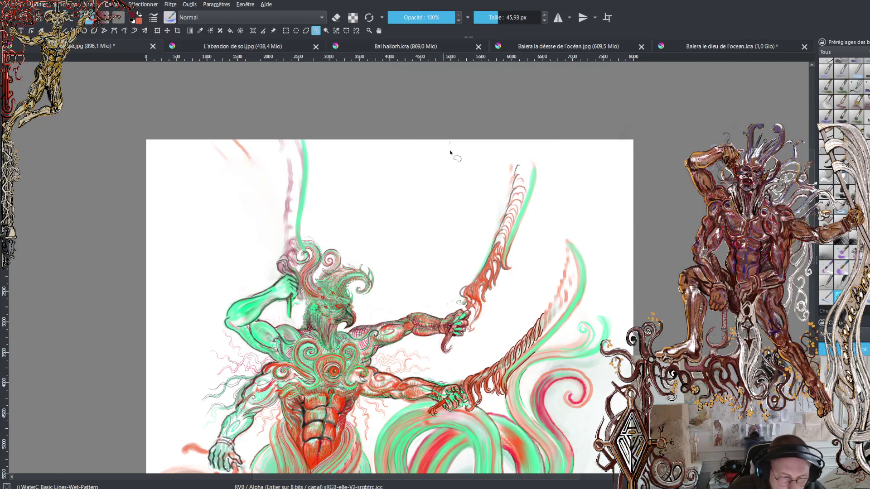
pyautogui.press('b')
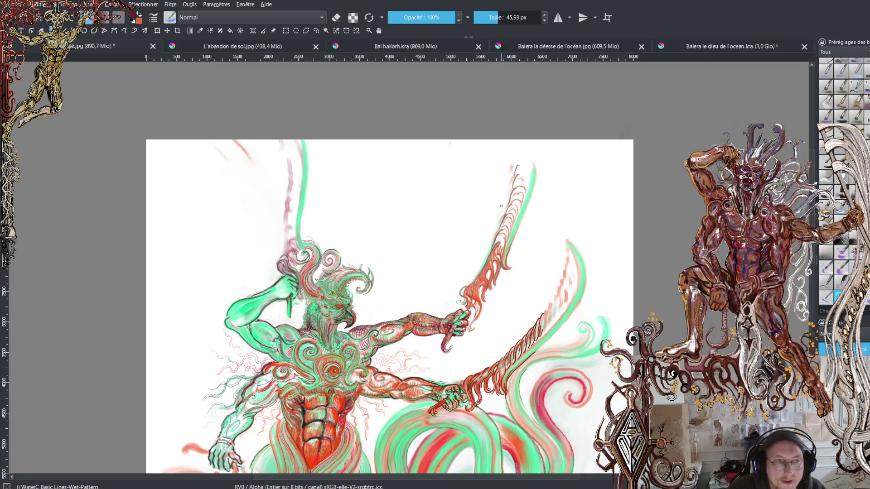
pyautogui.scroll(5, 500, 206)
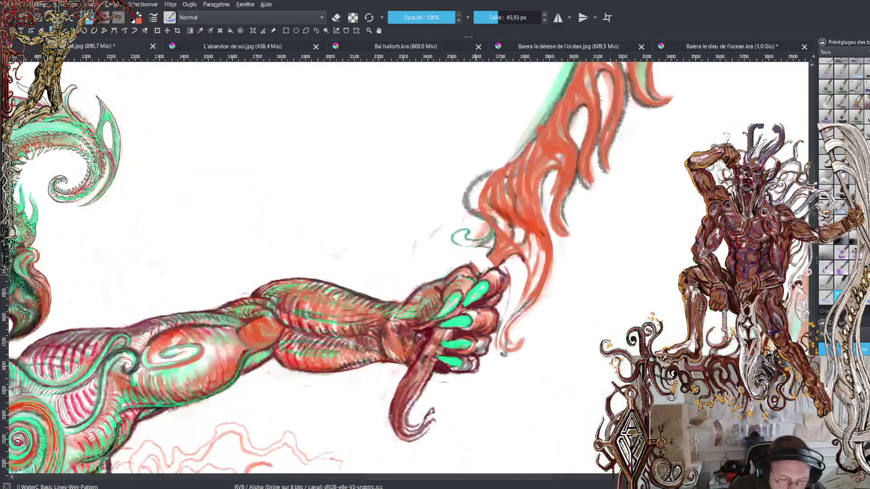
# - Darken the sword hilt and outline the flame's left edge and right strand in dark red
pyautogui.moveTo(474, 266); pyautogui.dragTo(481, 286)
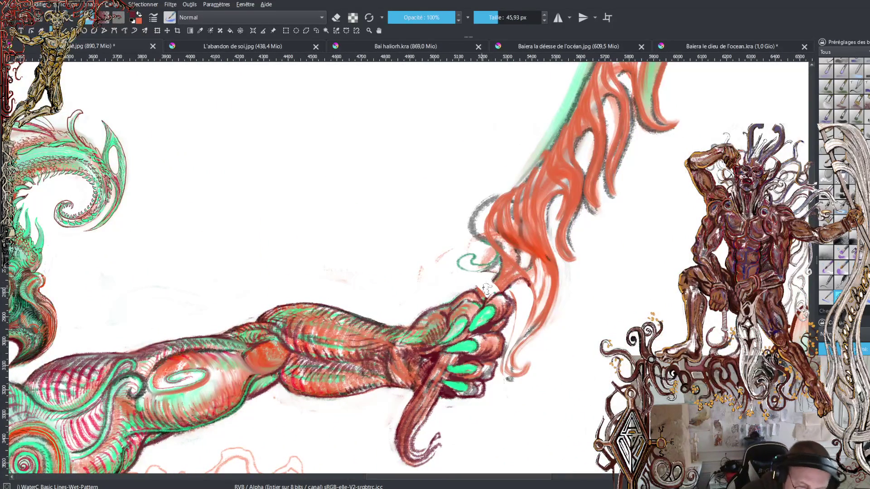
pyautogui.moveTo(490, 289)
pyautogui.mouseDown()
pyautogui.moveTo(509, 269)
pyautogui.moveTo(481, 295)
pyautogui.moveTo(498, 263)
pyautogui.moveTo(495, 269)
pyautogui.moveTo(498, 254)
pyautogui.moveTo(484, 231)
pyautogui.moveTo(504, 208)
pyautogui.moveTo(508, 251)
pyautogui.moveTo(539, 270)
pyautogui.moveTo(540, 307)
pyautogui.moveTo(512, 344)
pyautogui.moveTo(505, 376)
pyautogui.moveTo(525, 363)
pyautogui.moveTo(549, 267)
pyautogui.moveTo(514, 238)
pyautogui.moveTo(515, 186)
pyautogui.moveTo(528, 233)
pyautogui.moveTo(551, 271)
pyautogui.moveTo(534, 229)
pyautogui.moveTo(539, 164)
pyautogui.moveTo(550, 268)
pyautogui.moveTo(543, 165)
pyautogui.moveTo(555, 132)
pyautogui.mouseUp()
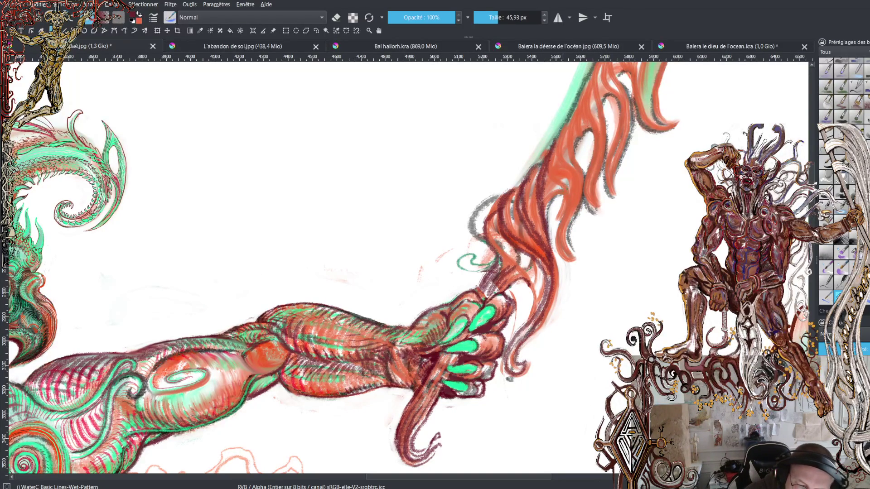
pyautogui.moveTo(565, 222); pyautogui.dragTo(554, 122)
pyautogui.moveTo(567, 167); pyautogui.dragTo(565, 118)
pyautogui.moveTo(584, 86)
pyautogui.mouseDown()
pyautogui.moveTo(569, 123)
pyautogui.moveTo(582, 175)
pyautogui.moveTo(569, 106)
pyautogui.mouseUp()
pyautogui.moveTo(586, 78)
pyautogui.mouseDown()
pyautogui.moveTo(589, 190)
pyautogui.moveTo(603, 202)
pyautogui.moveTo(590, 64)
pyautogui.mouseUp()
# - Darken the orange strand's left edge, outline the curling tip and line the inner curve
pyautogui.scroll(3, 641, 177)
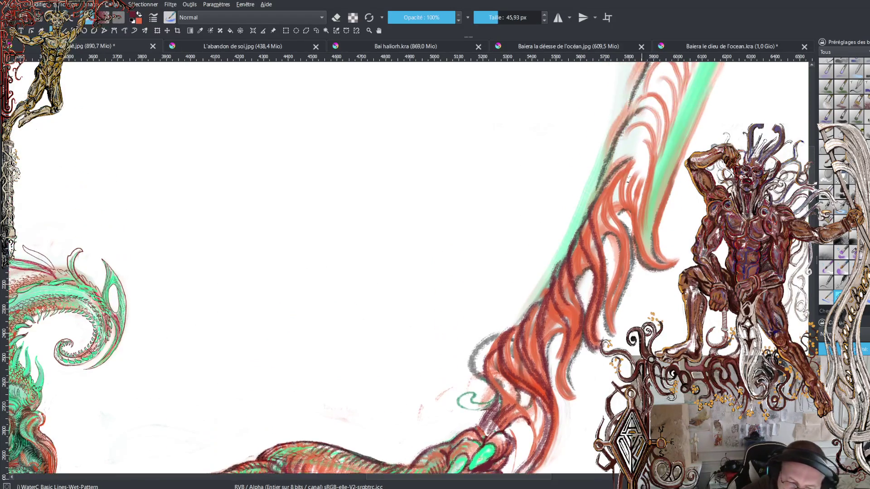
pyautogui.moveTo(609, 168)
pyautogui.mouseDown()
pyautogui.moveTo(603, 209)
pyautogui.moveTo(617, 238)
pyautogui.moveTo(606, 336)
pyautogui.moveTo(625, 265)
pyautogui.moveTo(626, 222)
pyautogui.moveTo(607, 183)
pyautogui.moveTo(617, 154)
pyautogui.mouseUp()
pyautogui.moveTo(602, 188)
pyautogui.mouseDown()
pyautogui.moveTo(623, 143)
pyautogui.moveTo(641, 209)
pyautogui.mouseUp()
pyautogui.moveTo(644, 175)
pyautogui.mouseDown()
pyautogui.moveTo(638, 235)
pyautogui.moveTo(663, 272)
pyautogui.moveTo(677, 259)
pyautogui.moveTo(644, 232)
pyautogui.moveTo(651, 143)
pyautogui.moveTo(639, 123)
pyautogui.moveTo(619, 152)
pyautogui.moveTo(625, 123)
pyautogui.moveTo(656, 120)
pyautogui.moveTo(662, 158)
pyautogui.moveTo(655, 121)
pyautogui.moveTo(631, 106)
pyautogui.moveTo(610, 138)
pyautogui.moveTo(650, 91)
pyautogui.moveTo(663, 154)
pyautogui.moveTo(635, 185)
pyautogui.moveTo(669, 168)
pyautogui.moveTo(656, 252)
pyautogui.moveTo(640, 159)
pyautogui.moveTo(673, 172)
pyautogui.moveTo(671, 208)
pyautogui.moveTo(653, 138)
pyautogui.moveTo(675, 154)
pyautogui.moveTo(661, 122)
pyautogui.moveTo(679, 156)
pyautogui.moveTo(675, 201)
pyautogui.moveTo(682, 123)
pyautogui.moveTo(683, 192)
pyautogui.moveTo(671, 115)
pyautogui.moveTo(651, 138)
pyautogui.moveTo(682, 98)
pyautogui.moveTo(693, 150)
pyautogui.moveTo(697, 130)
pyautogui.moveTo(690, 105)
pyautogui.moveTo(670, 93)
pyautogui.moveTo(677, 77)
pyautogui.moveTo(699, 91)
pyautogui.moveTo(700, 127)
pyautogui.mouseUp()
# - Trace dark red arcs over the orange arcs up to the flame's tip, then zoom out
pyautogui.scroll(3, 799, 200)
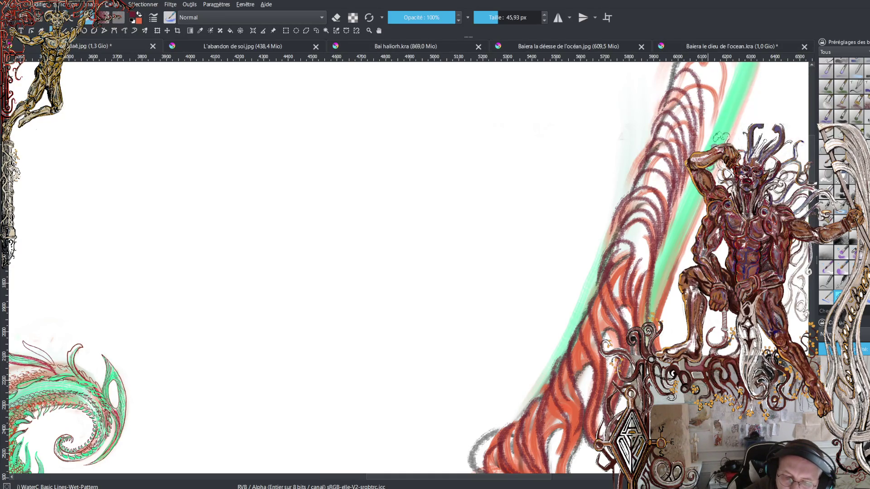
pyautogui.scroll(3, 712, 141)
pyautogui.moveTo(677, 175); pyautogui.dragTo(686, 154)
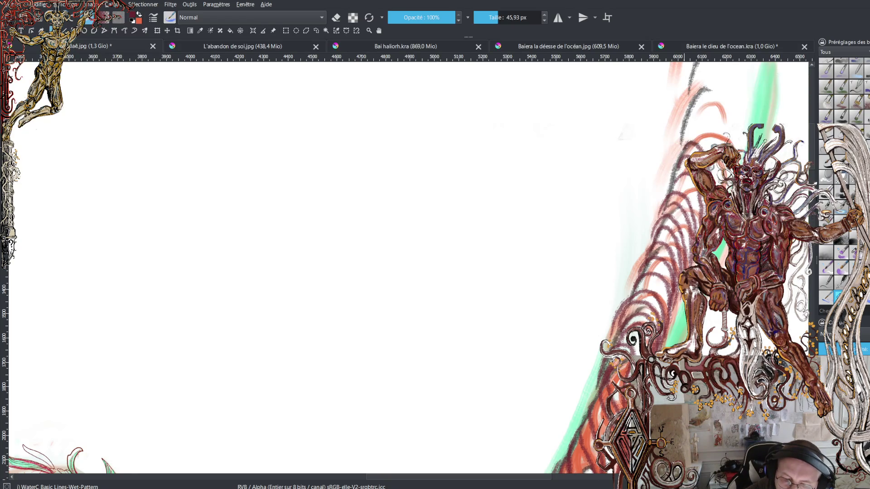
pyautogui.moveTo(688, 134)
pyautogui.mouseDown()
pyautogui.moveTo(714, 147)
pyautogui.moveTo(718, 184)
pyautogui.mouseUp()
pyautogui.moveTo(692, 116)
pyautogui.mouseDown()
pyautogui.moveTo(701, 100)
pyautogui.moveTo(724, 144)
pyautogui.moveTo(725, 183)
pyautogui.mouseUp()
pyautogui.moveTo(702, 97)
pyautogui.mouseDown()
pyautogui.moveTo(707, 86)
pyautogui.moveTo(731, 143)
pyautogui.mouseUp()
pyautogui.moveTo(714, 82)
pyautogui.mouseDown()
pyautogui.moveTo(720, 71)
pyautogui.moveTo(731, 143)
pyautogui.mouseUp()
pyautogui.moveTo(722, 82)
pyautogui.mouseDown()
pyautogui.moveTo(725, 72)
pyautogui.moveTo(739, 112)
pyautogui.mouseUp()
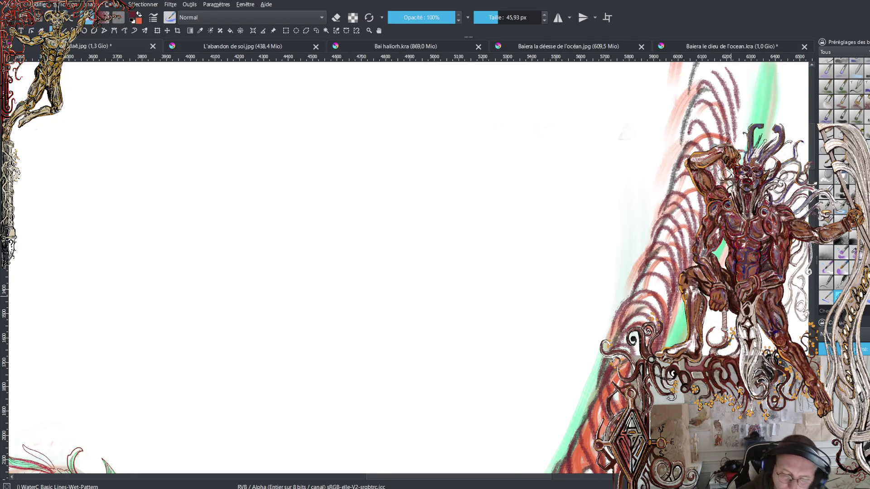
pyautogui.press('-')
pyautogui.press('-')
pyautogui.press('-')
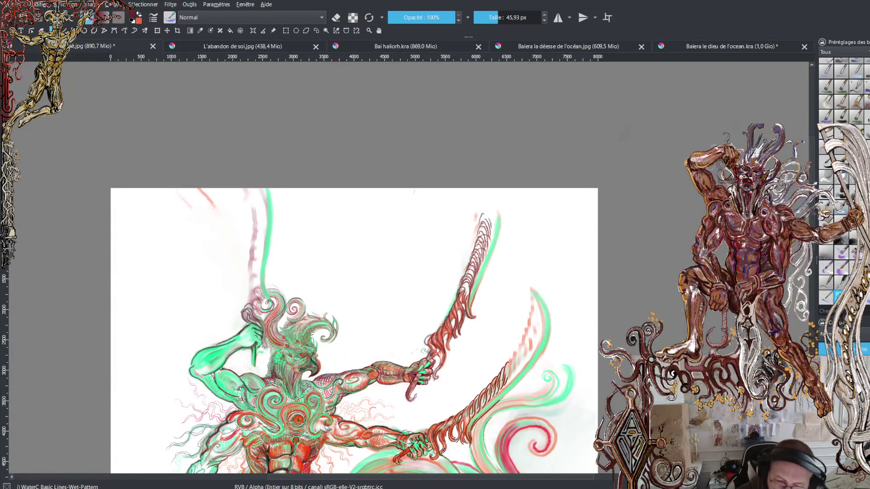
# - Switch to the eraser and erase the orange stroke left of the lower hand
pyautogui.scroll(-5, 354, 267)
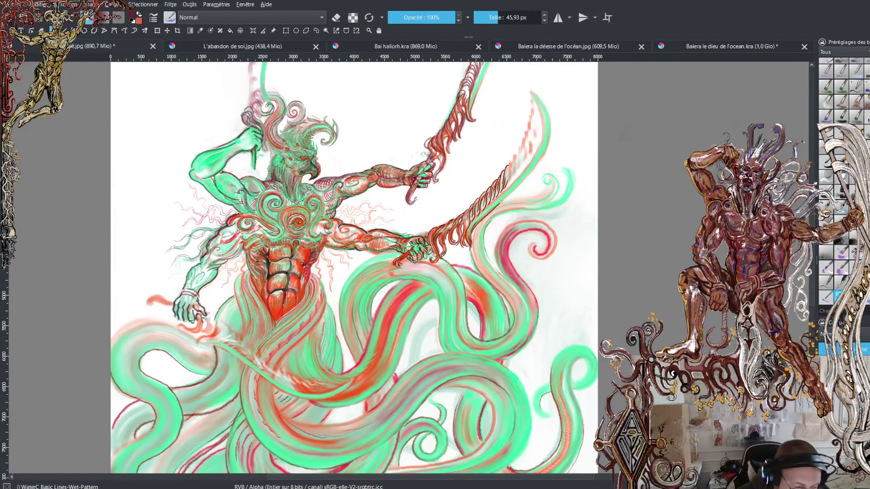
pyautogui.hscroll(-4, 353, 267)
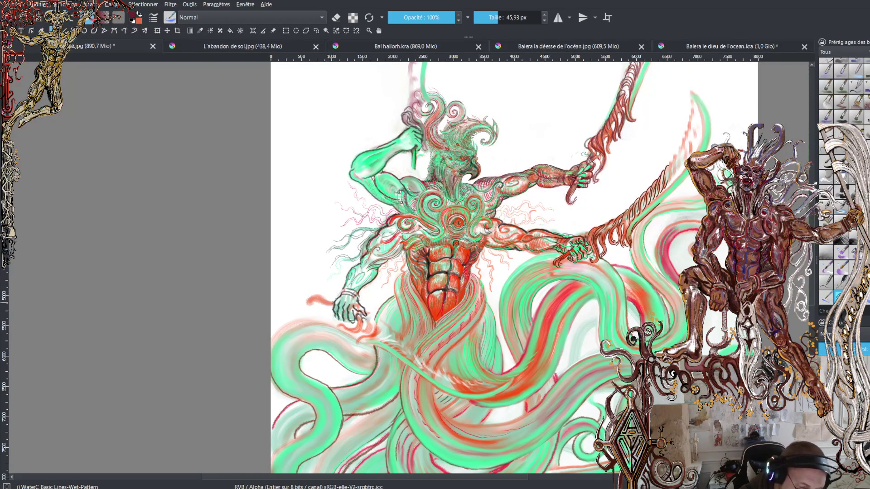
pyautogui.click(336, 18)
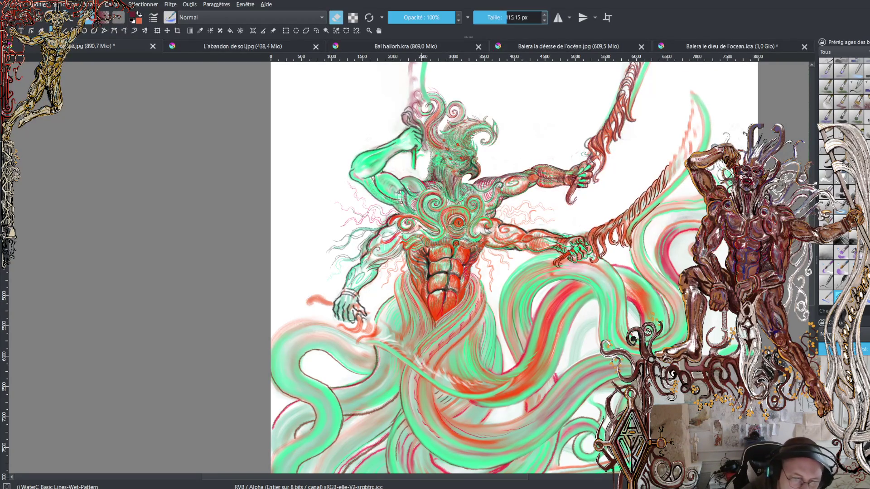
pyautogui.moveTo(316, 296); pyautogui.dragTo(327, 307)
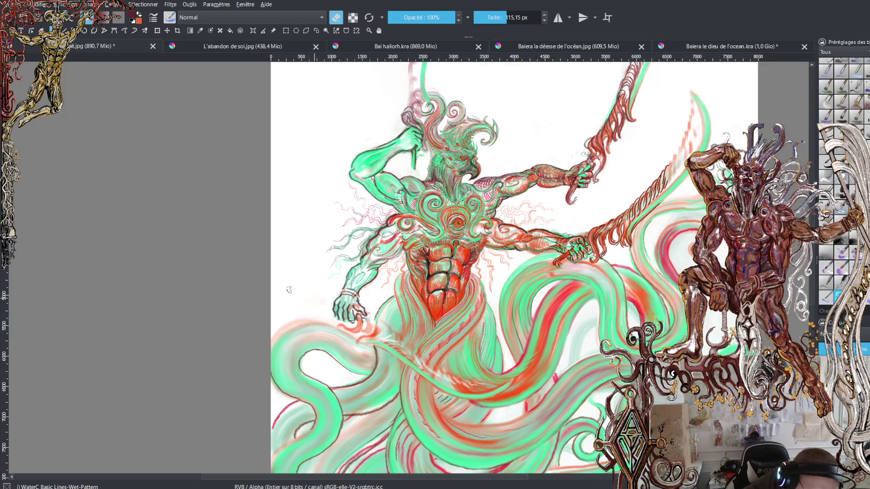
# - Set the brush size to 36.30 px and turn eraser mode off
pyautogui.click(488, 17)
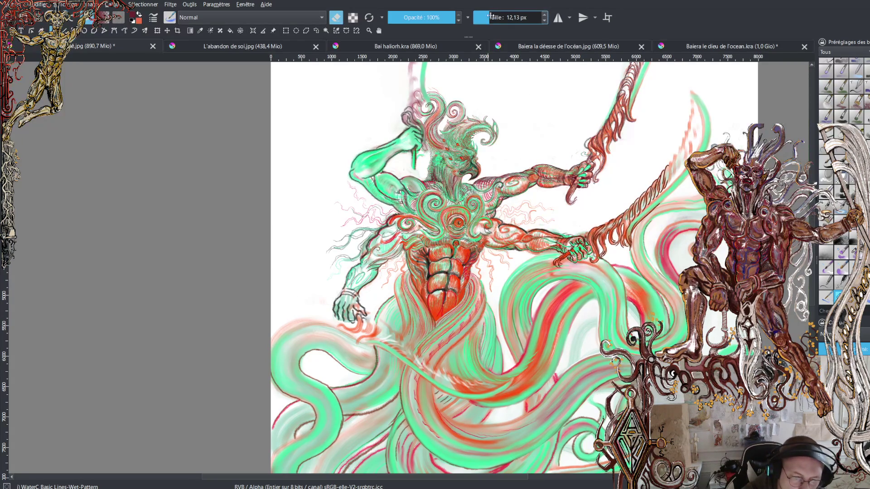
pyautogui.click(495, 17)
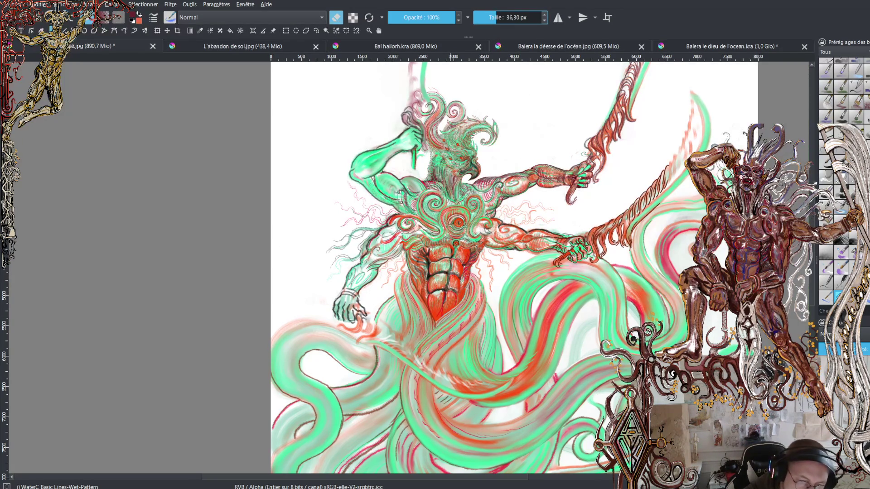
pyautogui.press('e')
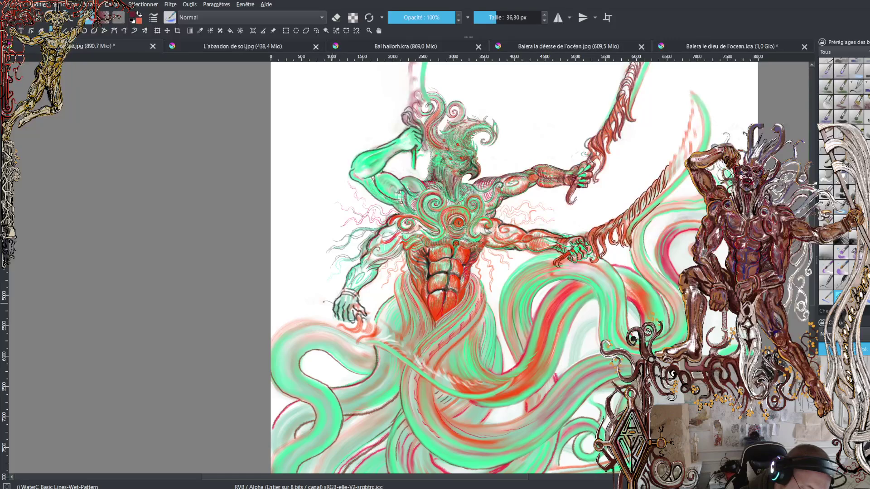
# - Enlarge the brush to 77.14 px and paint a dark strand from the lower left hand across the tentacles
pyautogui.click(502, 17)
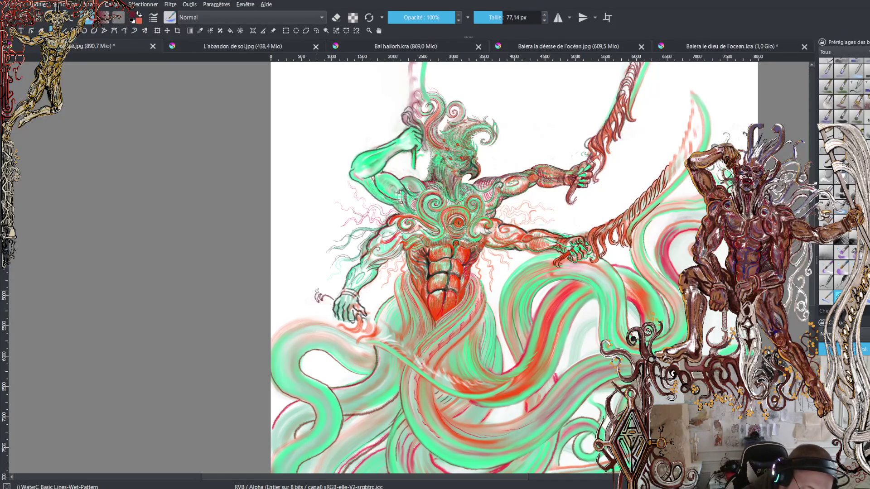
pyautogui.moveTo(329, 294); pyautogui.dragTo(332, 300)
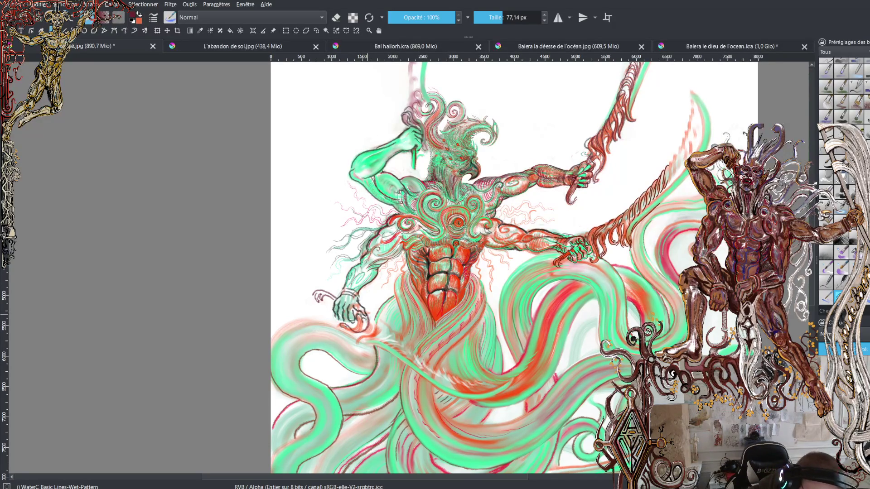
pyautogui.moveTo(352, 335)
pyautogui.mouseDown()
pyautogui.moveTo(383, 334)
pyautogui.moveTo(445, 386)
pyautogui.mouseUp()
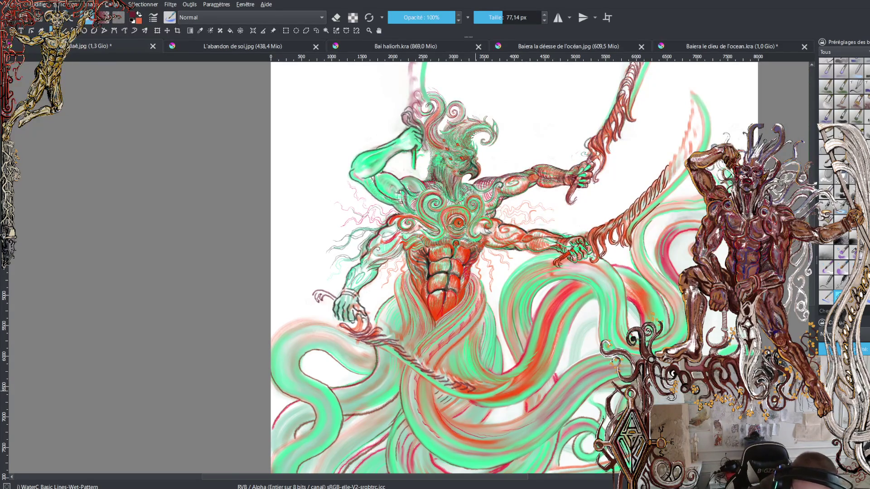
pyautogui.moveTo(484, 386); pyautogui.dragTo(477, 378)
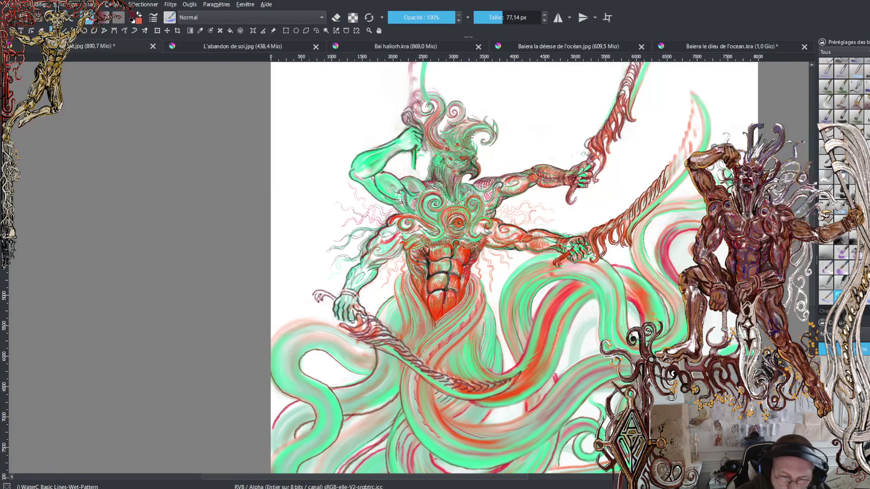
pyautogui.scroll(2, 539, 267)
# - Zoom in on the raised hand and paint dark strokes along the green staff and knuckles
pyautogui.press('+')
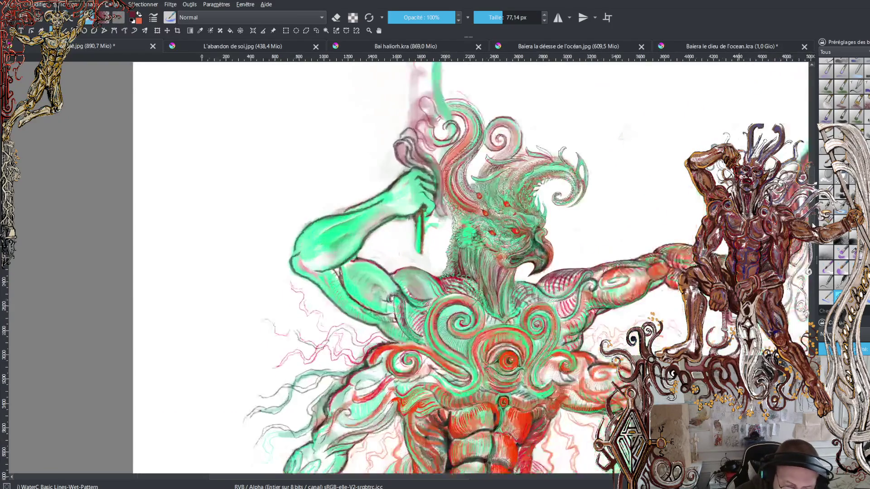
pyautogui.scroll(3, 471, 267)
pyautogui.moveTo(421, 292)
pyautogui.mouseDown()
pyautogui.moveTo(426, 324)
pyautogui.moveTo(433, 317)
pyautogui.moveTo(421, 335)
pyautogui.moveTo(435, 329)
pyautogui.mouseUp()
pyautogui.moveTo(413, 297)
pyautogui.mouseDown()
pyautogui.moveTo(414, 323)
pyautogui.moveTo(423, 338)
pyautogui.moveTo(432, 333)
pyautogui.mouseUp()
pyautogui.moveTo(411, 245)
pyautogui.mouseDown()
pyautogui.moveTo(399, 207)
pyautogui.moveTo(418, 224)
pyautogui.moveTo(423, 210)
pyautogui.moveTo(444, 299)
pyautogui.mouseUp()
# - Add dark strokes up the staff's right edge and curls over the staff top
pyautogui.moveTo(434, 241)
pyautogui.mouseDown()
pyautogui.moveTo(411, 199)
pyautogui.moveTo(447, 224)
pyautogui.moveTo(410, 176)
pyautogui.moveTo(428, 172)
pyautogui.moveTo(461, 204)
pyautogui.moveTo(445, 197)
pyautogui.moveTo(456, 200)
pyautogui.moveTo(413, 147)
pyautogui.mouseUp()
pyautogui.moveTo(446, 186); pyautogui.dragTo(445, 118)
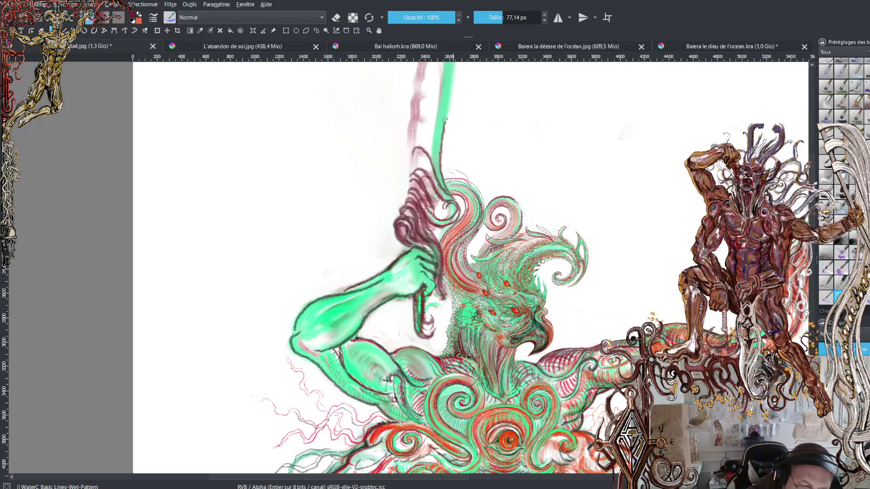
pyautogui.moveTo(415, 153)
pyautogui.mouseDown()
pyautogui.moveTo(434, 158)
pyautogui.moveTo(425, 133)
pyautogui.moveTo(414, 136)
pyautogui.moveTo(431, 117)
pyautogui.moveTo(421, 102)
pyautogui.moveTo(429, 98)
pyautogui.moveTo(434, 115)
pyautogui.moveTo(423, 68)
pyautogui.moveTo(435, 63)
pyautogui.mouseUp()
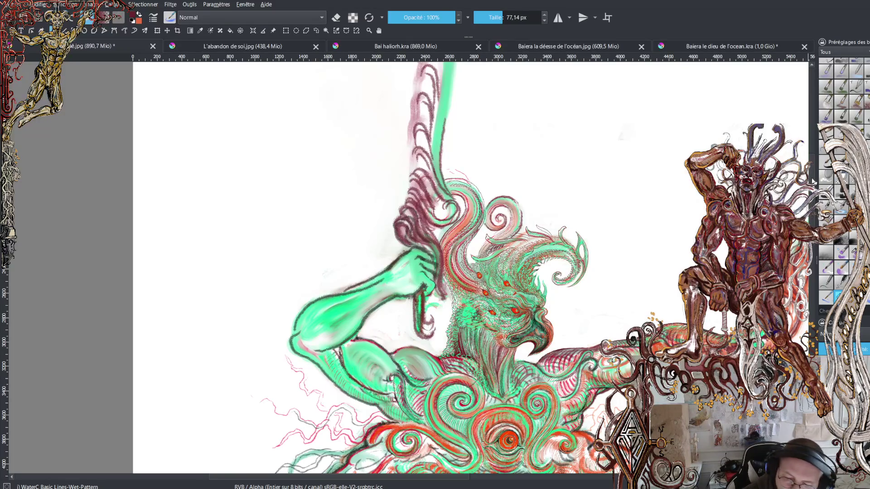
pyautogui.scroll(3, 428, 186)
pyautogui.moveTo(429, 185)
pyautogui.mouseDown()
pyautogui.moveTo(423, 163)
pyautogui.moveTo(440, 198)
pyautogui.moveTo(423, 152)
pyautogui.moveTo(438, 166)
pyautogui.moveTo(426, 143)
pyautogui.moveTo(437, 141)
pyautogui.moveTo(425, 127)
pyautogui.moveTo(439, 150)
pyautogui.moveTo(424, 97)
pyautogui.moveTo(437, 116)
pyautogui.moveTo(430, 103)
pyautogui.mouseUp()
pyautogui.scroll(-10, 470, 267)
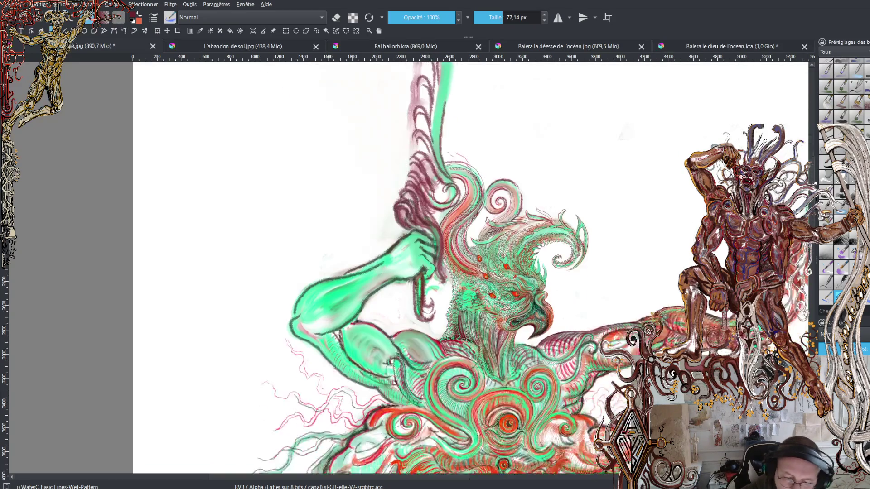
pyautogui.scroll(-4, 470, 267)
pyautogui.scroll(6, 470, 267)
pyautogui.scroll(2, 643, 312)
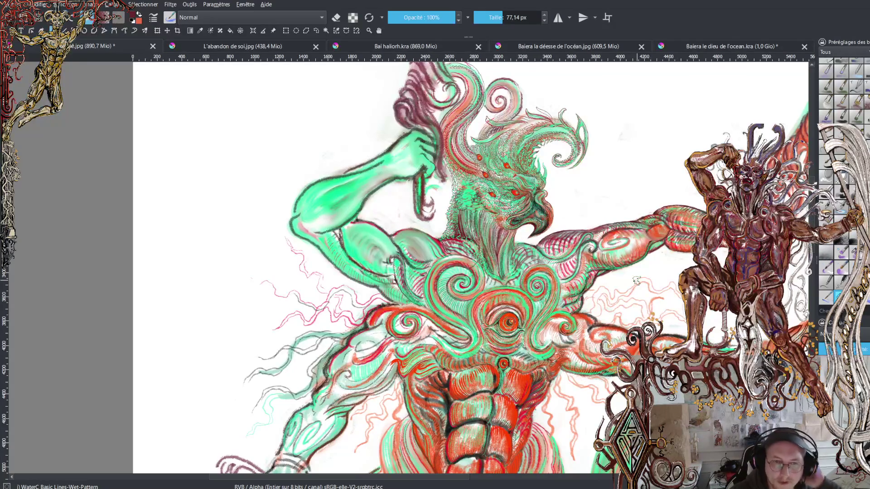
pyautogui.scroll(3, 636, 280)
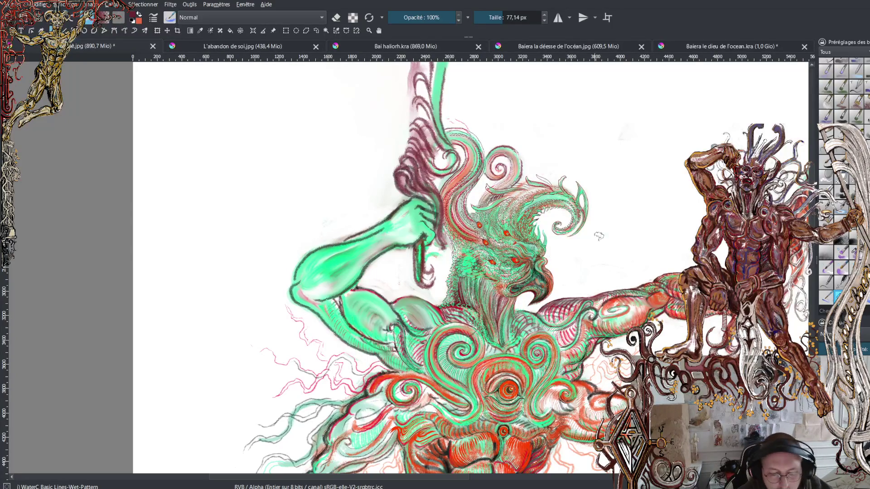
pyautogui.scroll(-5, 808, 271)
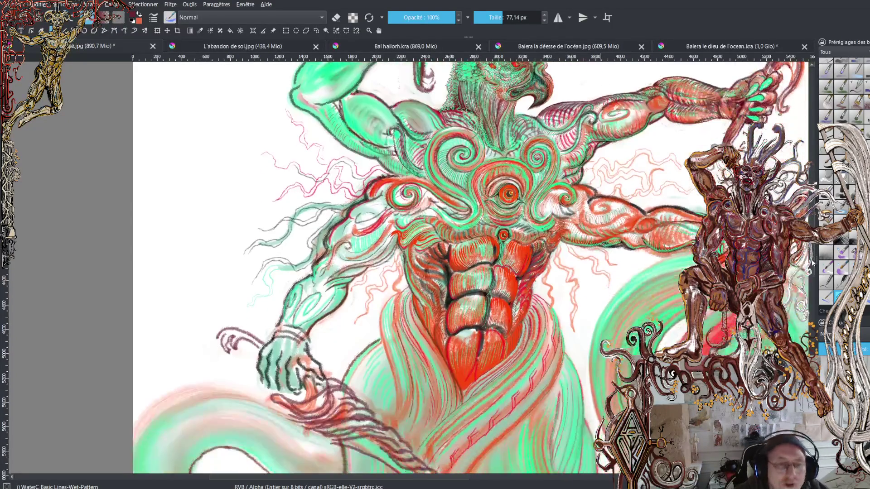
pyautogui.scroll(4, 809, 270)
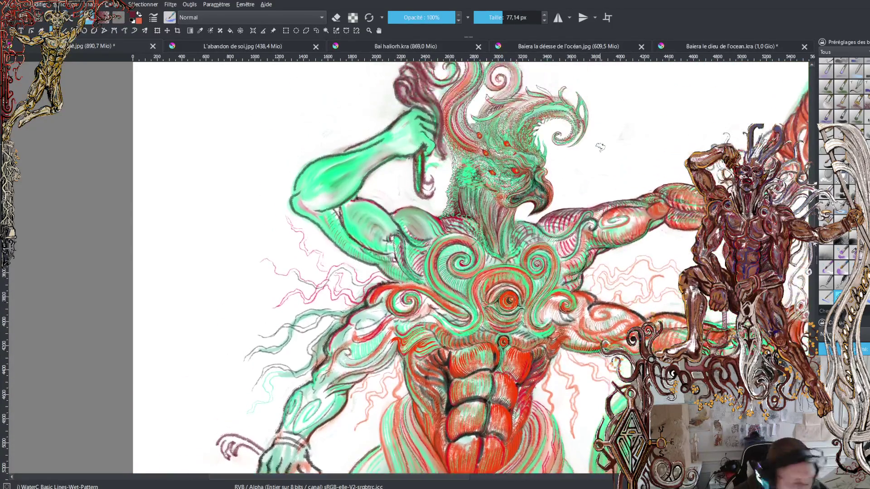
# - Zoom in on the green arm and face and switch to the Ink-4 Pen Rough brush
pyautogui.hotkey('ctrl', '+')
pyautogui.hotkey('ctrl', '+')
pyautogui.hotkey('ctrl', '+')
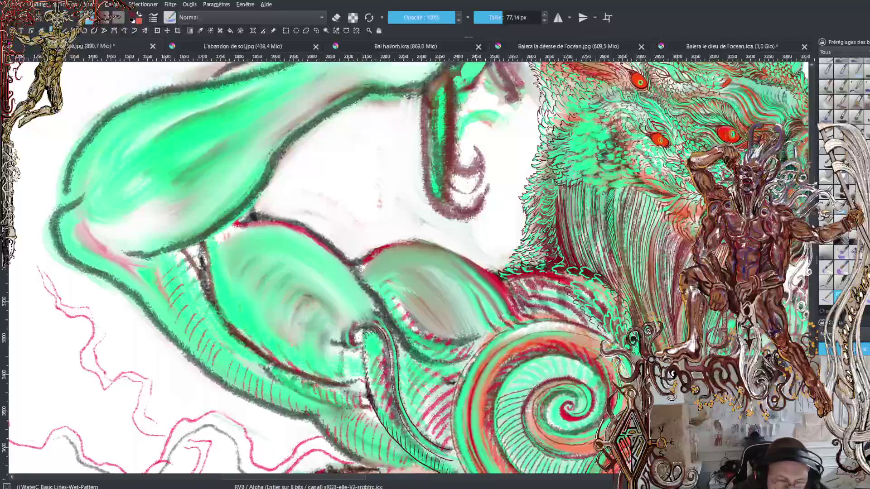
pyautogui.scroll(3, 808, 271)
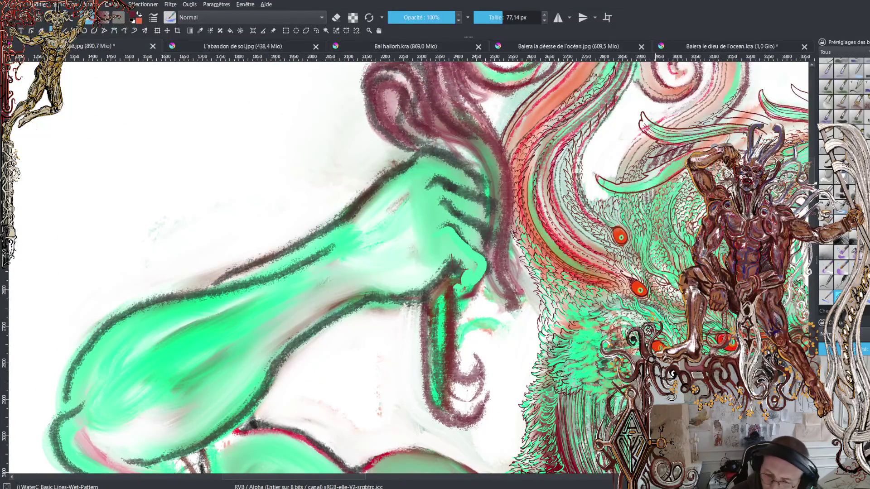
pyautogui.press('/')
pyautogui.moveTo(350, 478); pyautogui.dragTo(399, 487)
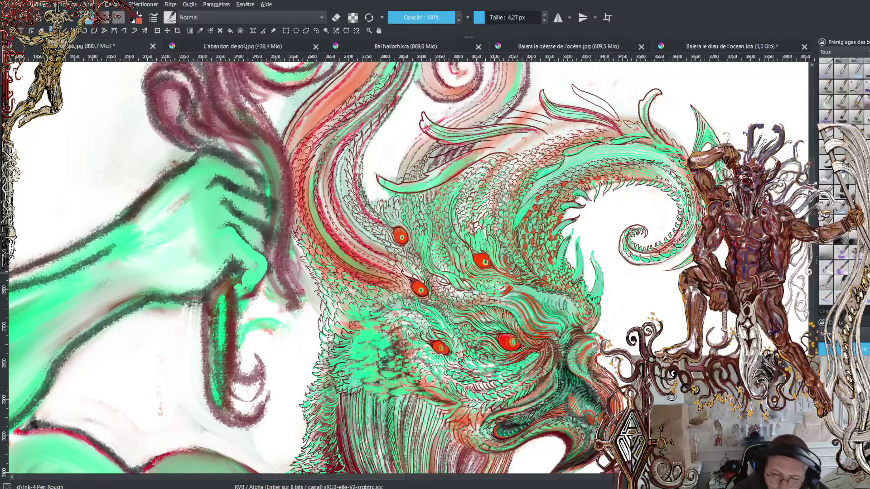
pyautogui.scroll(-5, 408, 267)
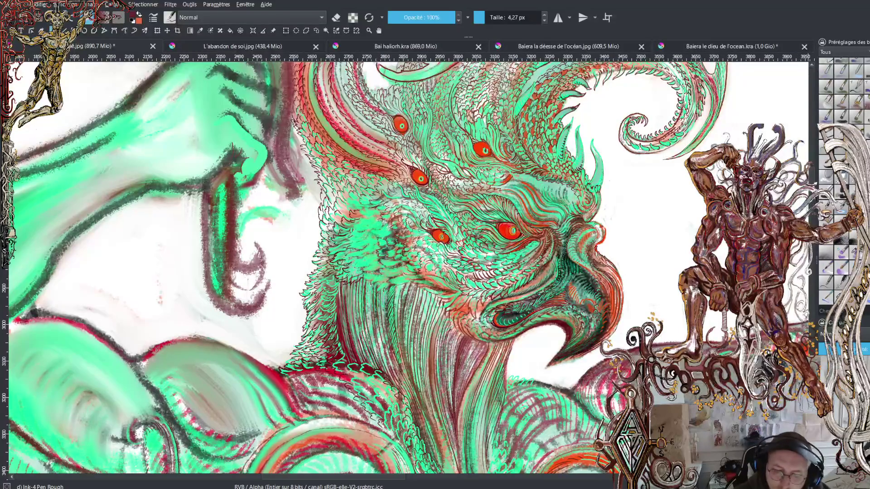
pyautogui.scroll(5, 407, 268)
pyautogui.scroll(1, 407, 267)
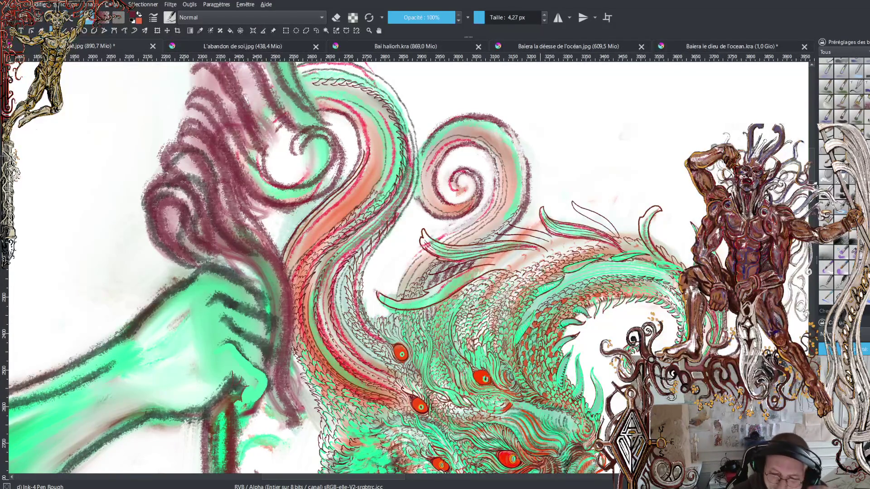
pyautogui.scroll(-5, 408, 267)
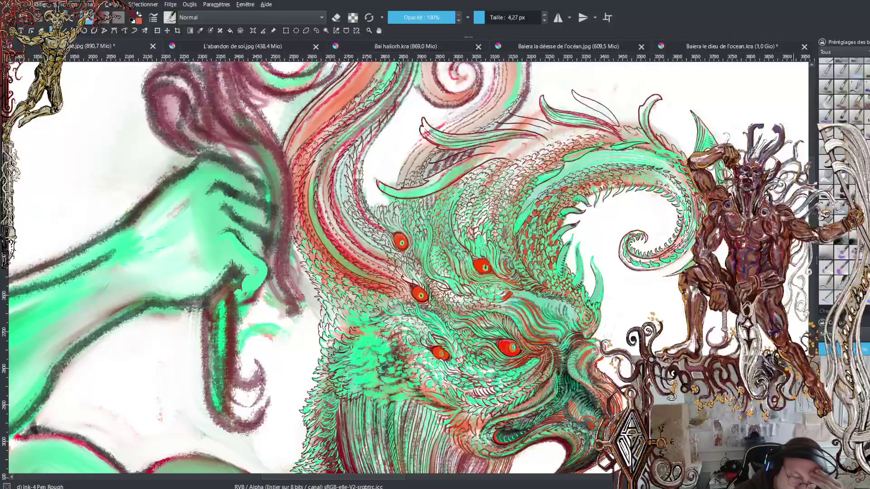
pyautogui.scroll(-10, 408, 268)
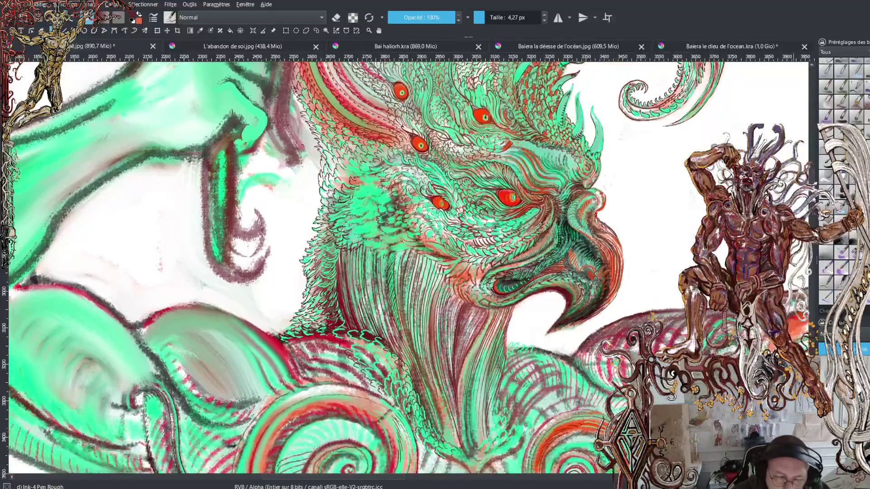
# - Scroll from the torso and robes up and zoom in on the bird head's green crest
pyautogui.scroll(-10, 408, 267)
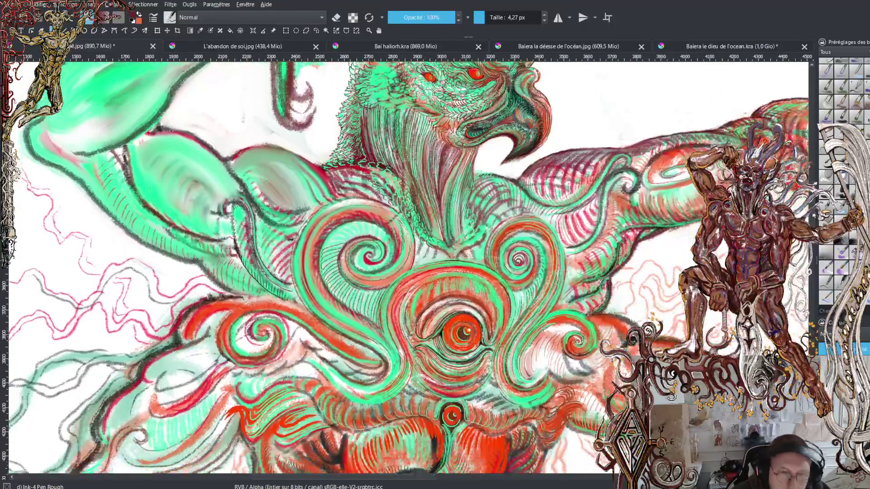
pyautogui.scroll(-4, 407, 268)
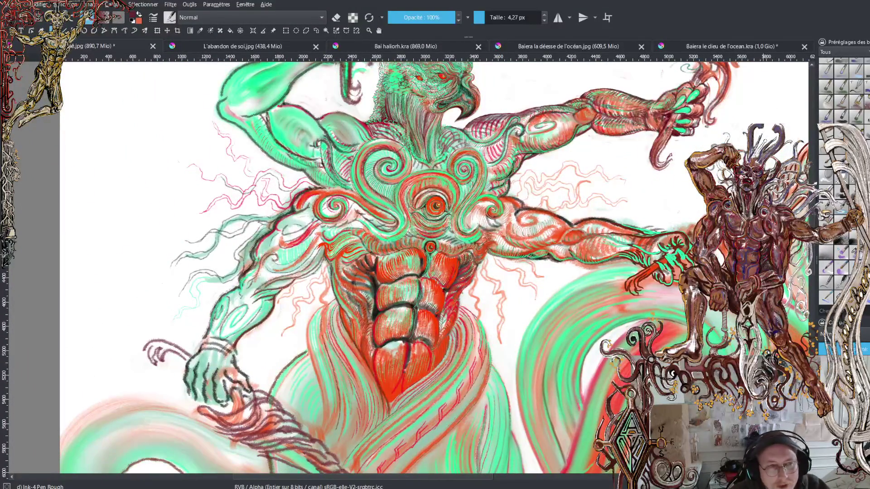
pyautogui.scroll(-5, 434, 267)
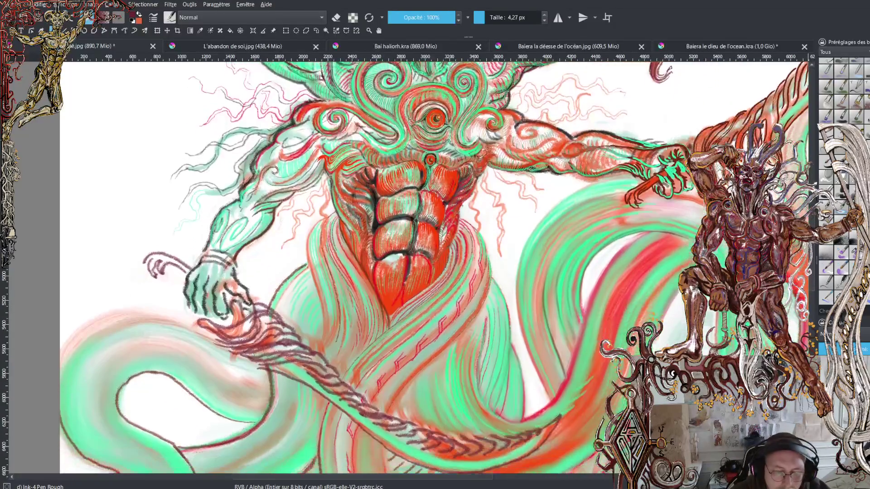
pyautogui.scroll(5, 812, 219)
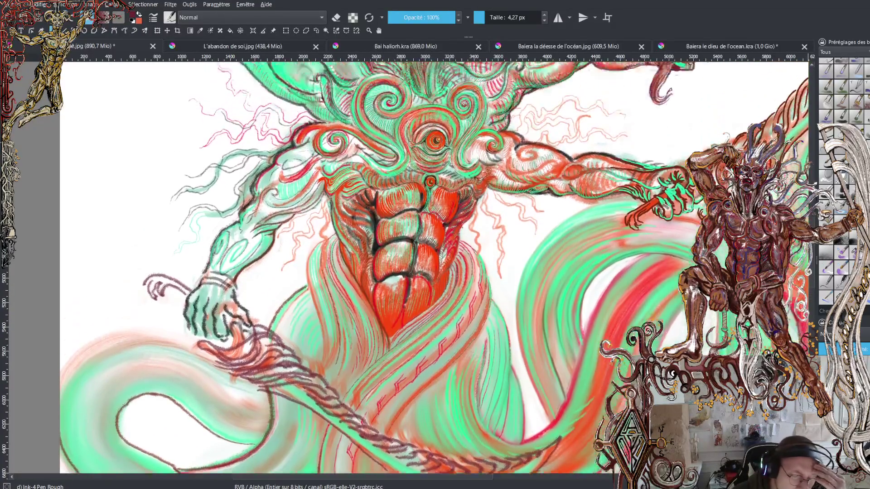
pyautogui.scroll(4, 812, 219)
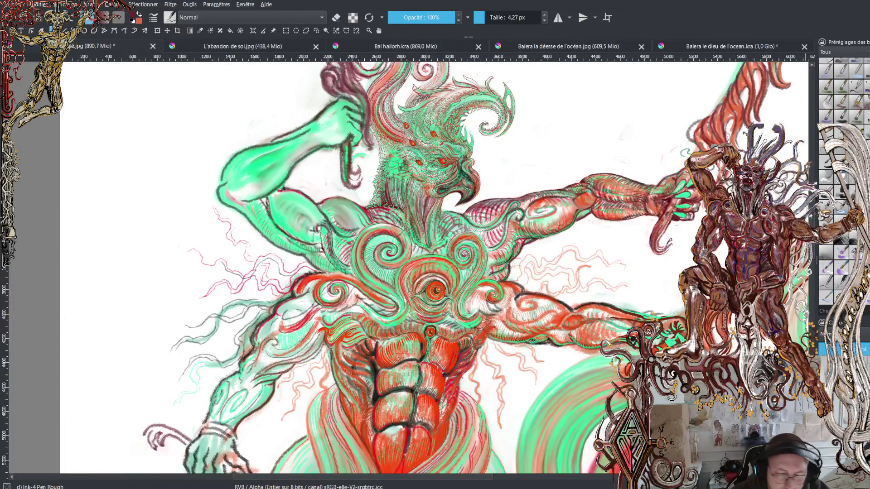
pyautogui.scroll(5, 433, 267)
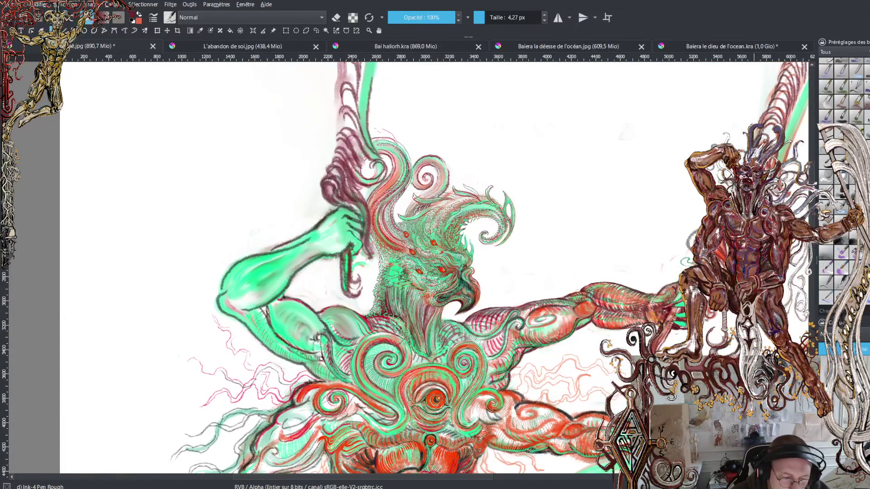
pyautogui.scroll(10, 408, 267)
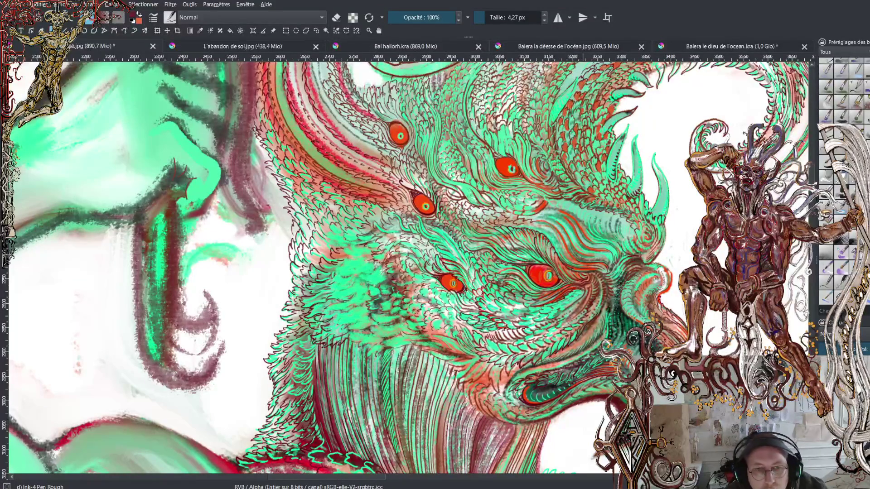
# - Return focus to the Krita window showing the bird head's red eyes in close-up
pyautogui.hotkey('alt', 'Tab')
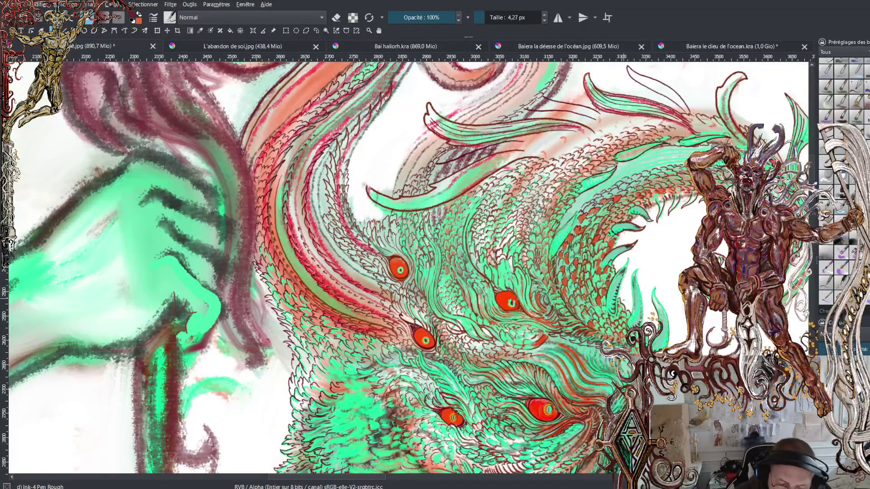
# - Return to Krita and switch to the 'Baiera le dieu de l'ocean' painting tab
pyautogui.hotkey('alt', 'Tab')
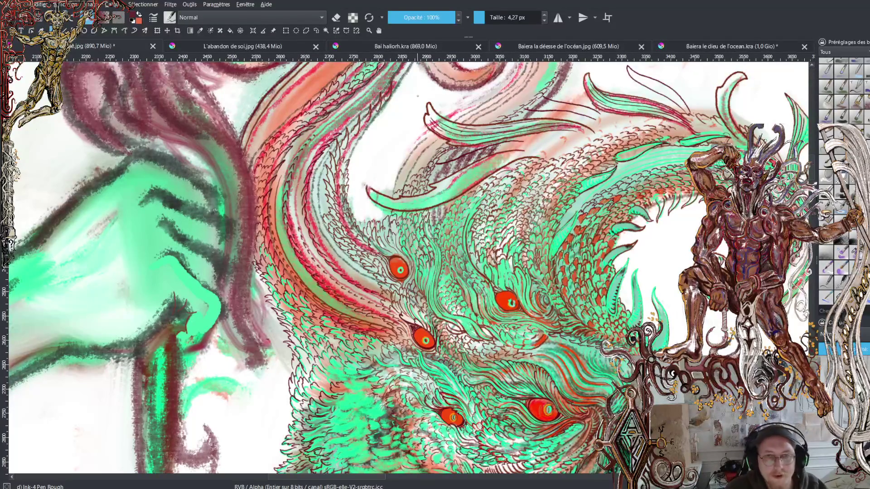
pyautogui.click(709, 50)
# - Zoom in on the dragon's eye, pan to the area below it, then zoom back out
pyautogui.scroll(2, 443, 325)
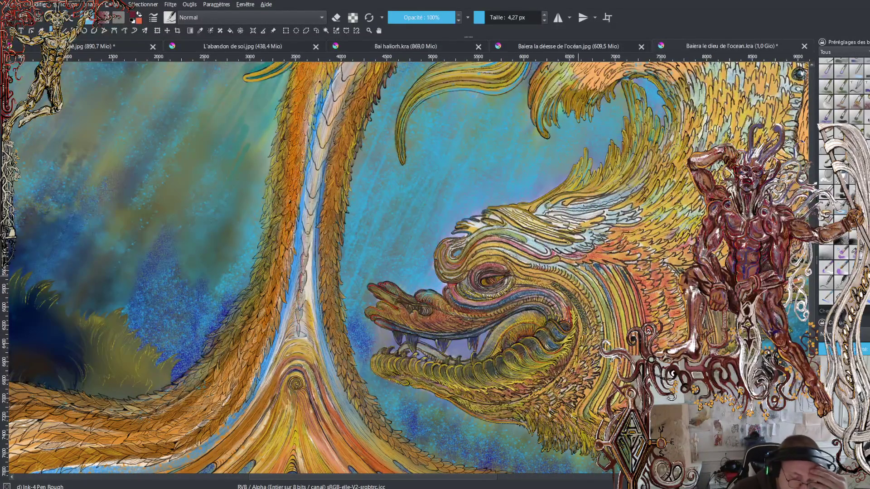
pyautogui.scroll(5, 452, 262)
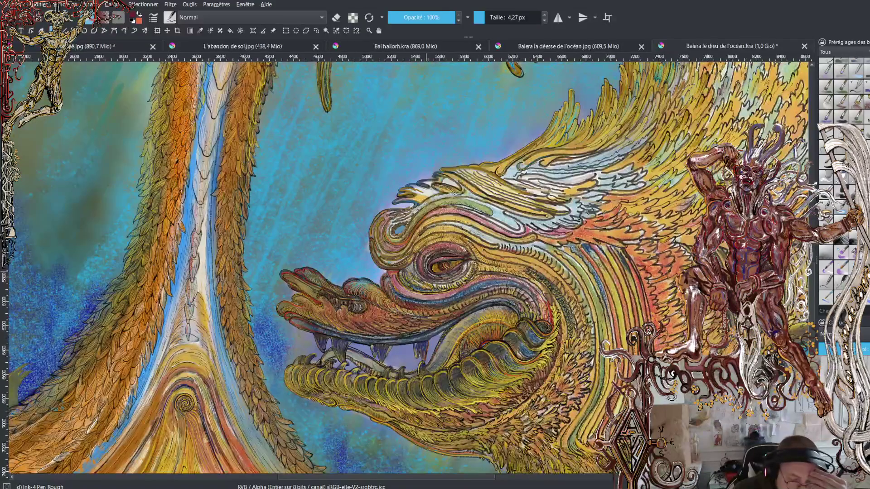
pyautogui.scroll(3, 453, 263)
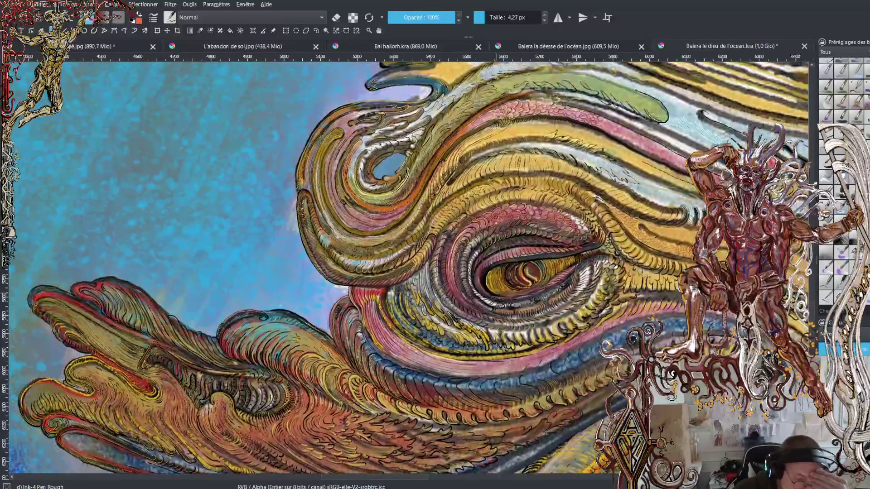
pyautogui.moveTo(408, 263); pyautogui.dragTo(391, 291)
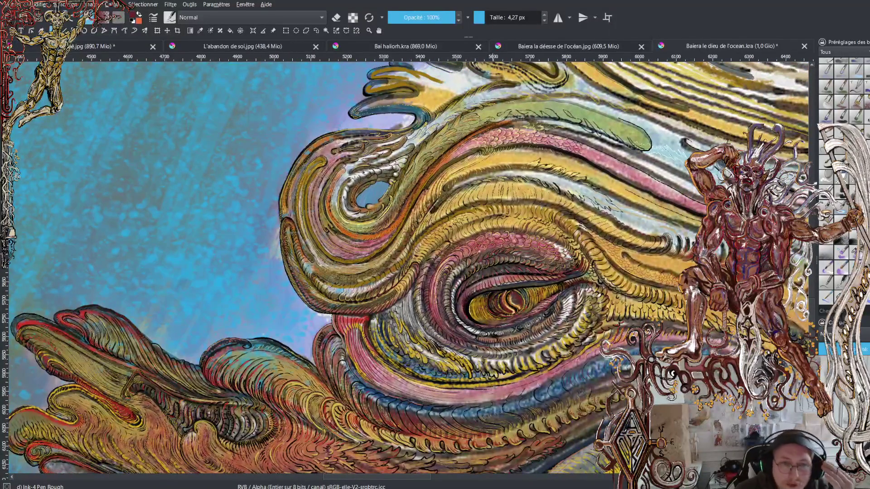
pyautogui.moveTo(507, 315)
pyautogui.mouseDown()
pyautogui.moveTo(471, 302)
pyautogui.moveTo(446, 224)
pyautogui.moveTo(512, 234)
pyautogui.moveTo(483, 269)
pyautogui.mouseUp()
pyautogui.scroll(-2, 512, 233)
pyautogui.scroll(-1, 543, 240)
pyautogui.scroll(-1, 498, 255)
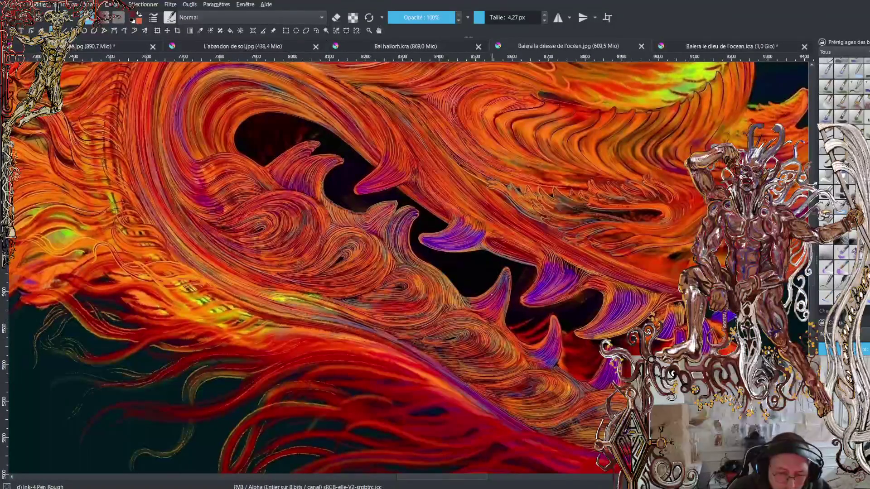
# - Zoom out and lower the view to fit the whole fire dragon painting
pyautogui.scroll(-3, 426, 267)
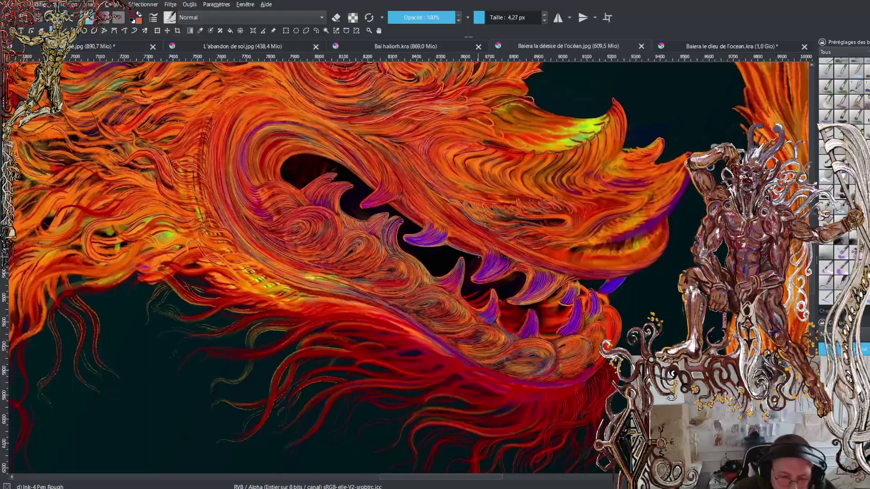
pyautogui.scroll(-3, 408, 267)
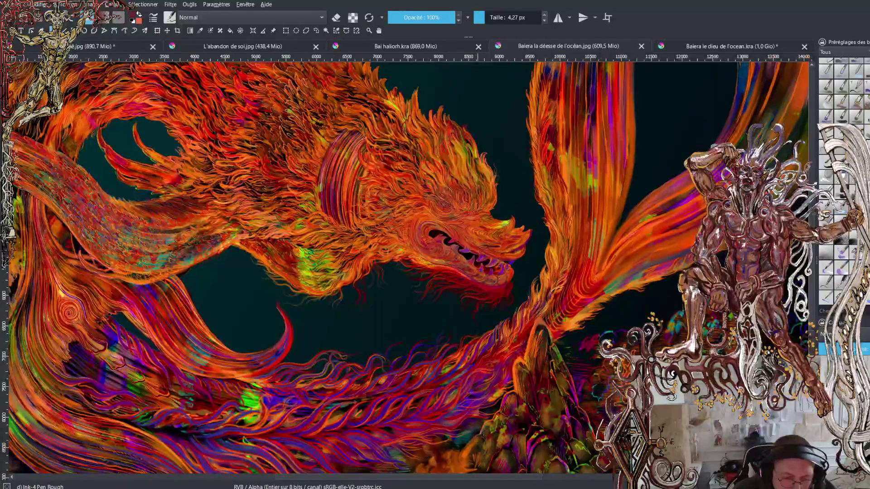
pyautogui.scroll(-1, 500, 234)
pyautogui.moveTo(501, 233); pyautogui.dragTo(499, 282)
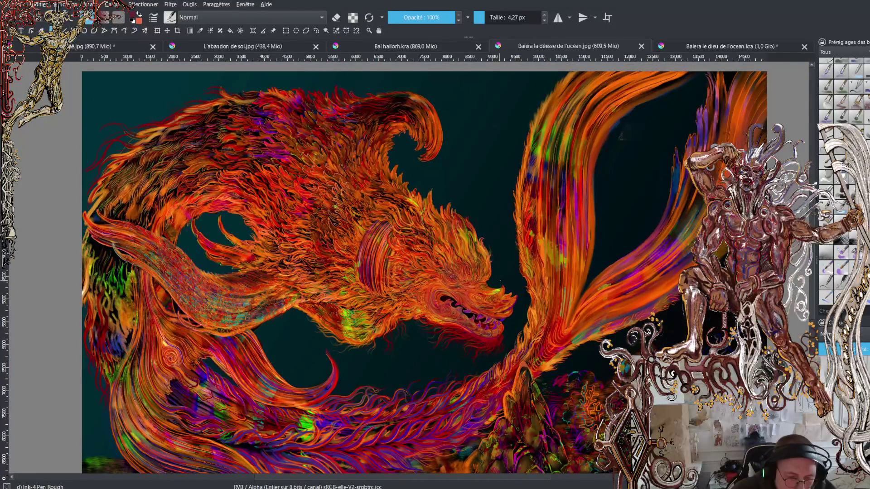
pyautogui.scroll(-1, 490, 283)
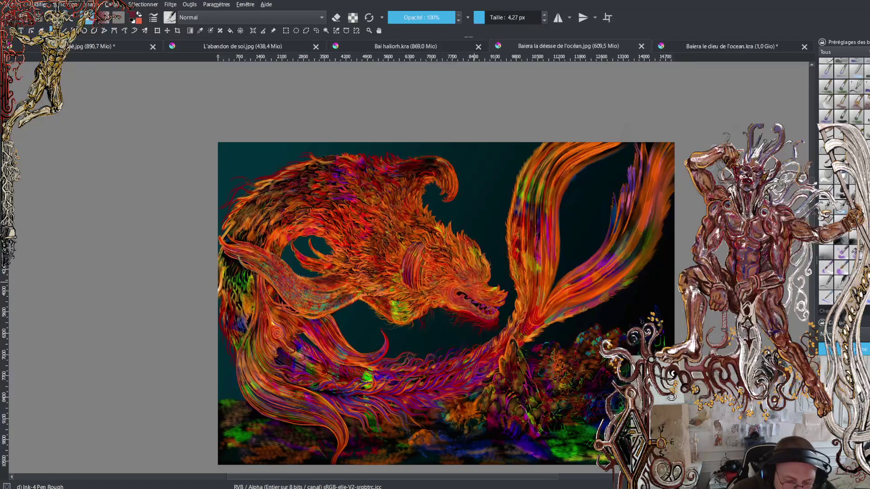
# - Zoom in on the dragon's open jaws and purple fangs, then switch to L'abandon de soi
pyautogui.scroll(3, 479, 295)
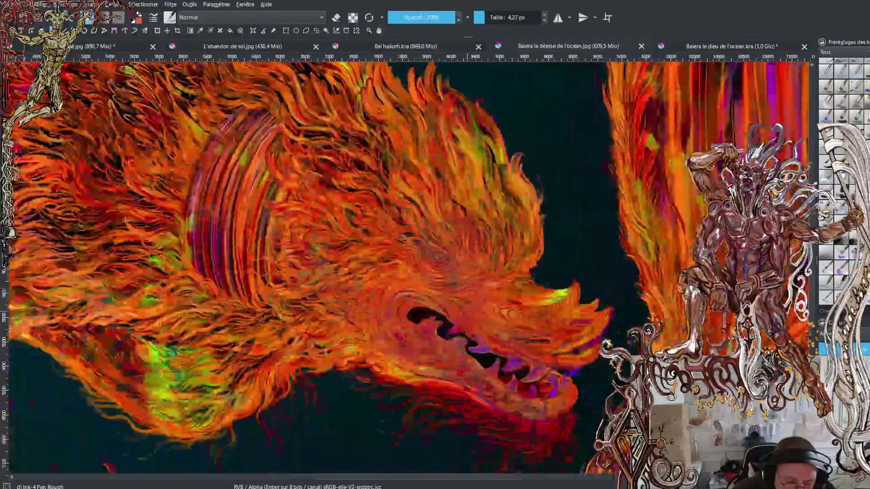
pyautogui.scroll(4, 445, 227)
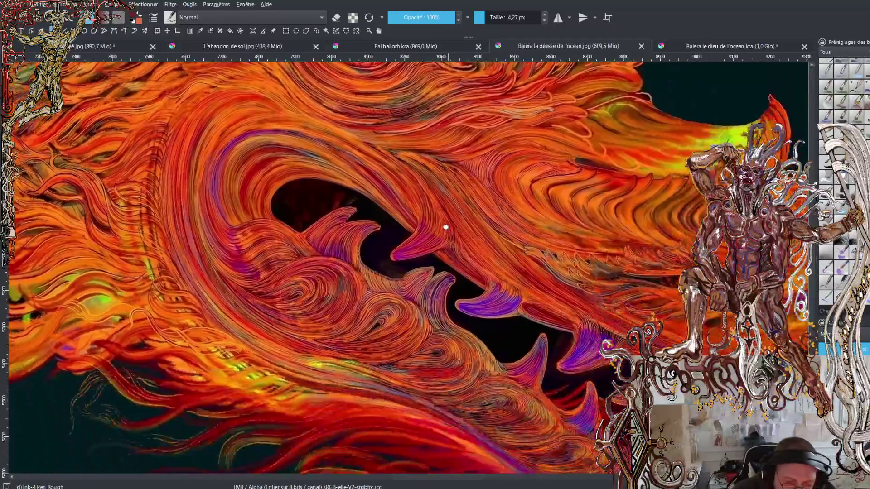
pyautogui.moveTo(446, 227); pyautogui.dragTo(437, 207)
pyautogui.moveTo(400, 381); pyautogui.dragTo(348, 293)
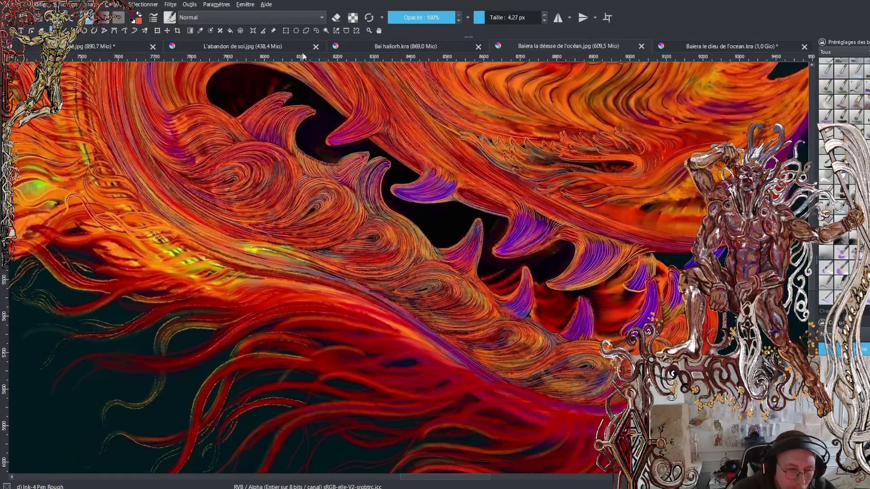
pyautogui.click(249, 46)
pyautogui.moveTo(534, 281)
pyautogui.mouseDown()
pyautogui.moveTo(462, 236)
pyautogui.moveTo(438, 237)
pyautogui.mouseUp()
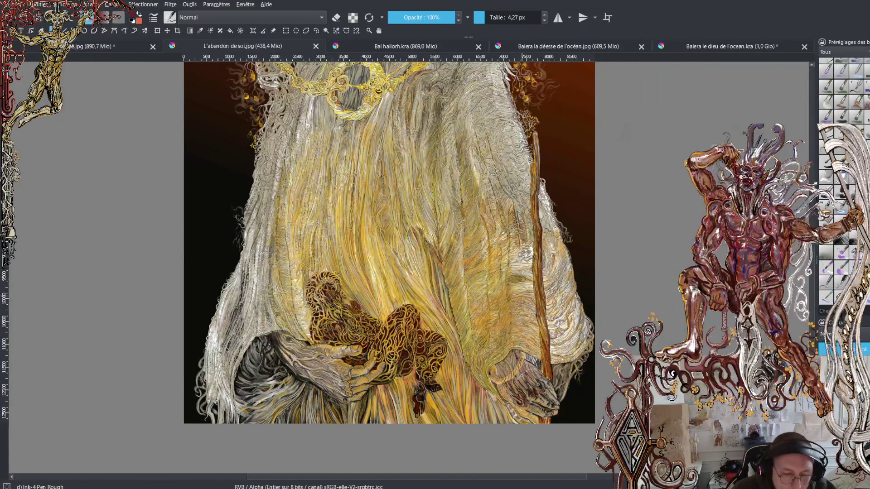
pyautogui.scroll(4, 521, 381)
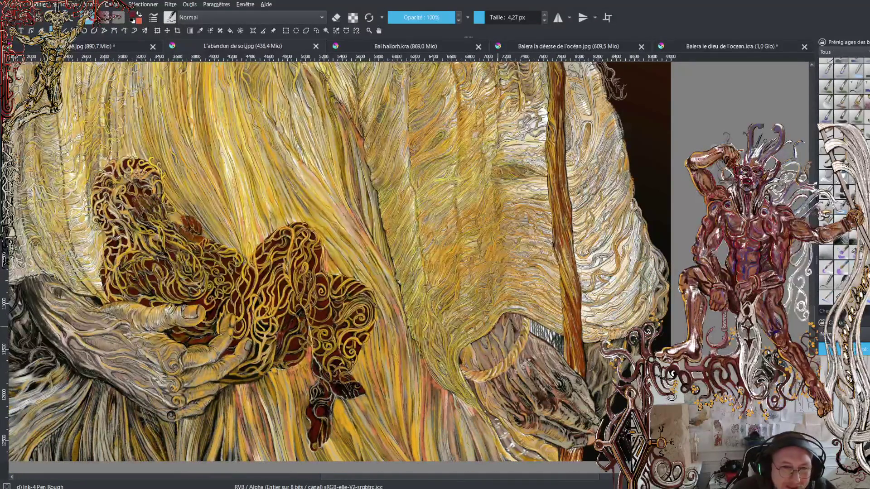
pyautogui.press('2')
pyautogui.scroll(6, 487, 317)
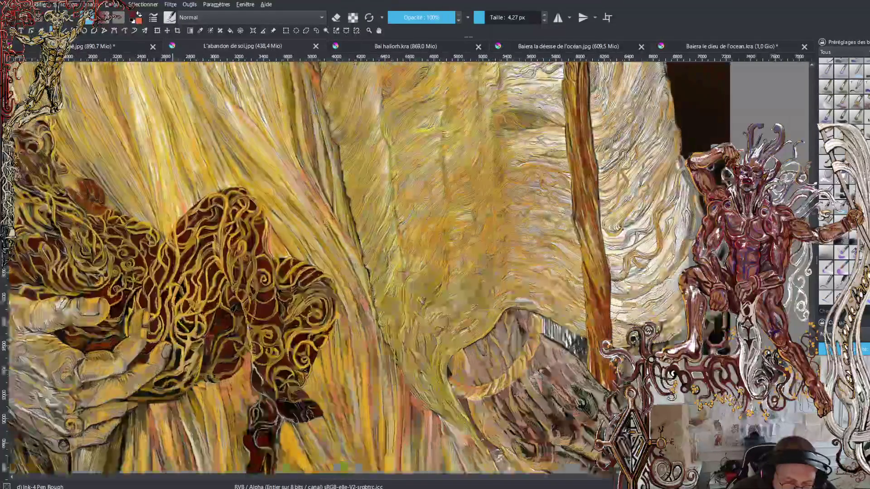
pyautogui.scroll(5, 485, 317)
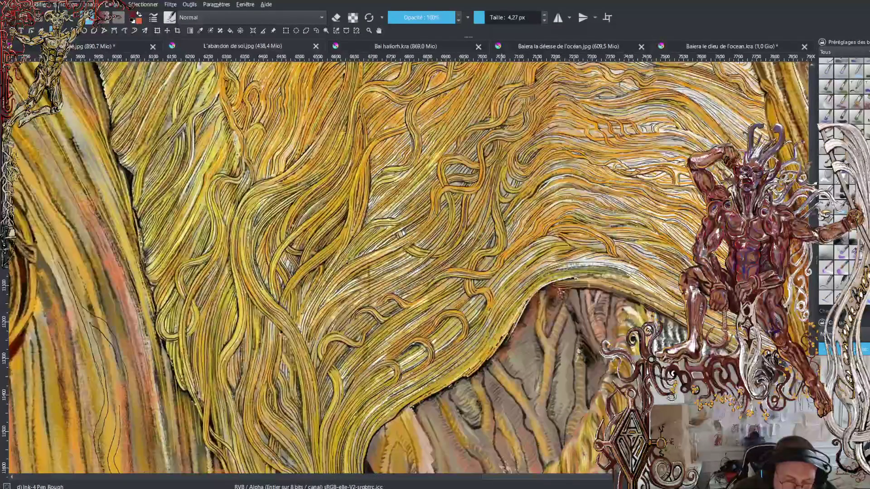
pyautogui.moveTo(402, 232); pyautogui.dragTo(516, 278)
pyautogui.scroll(-4, 517, 279)
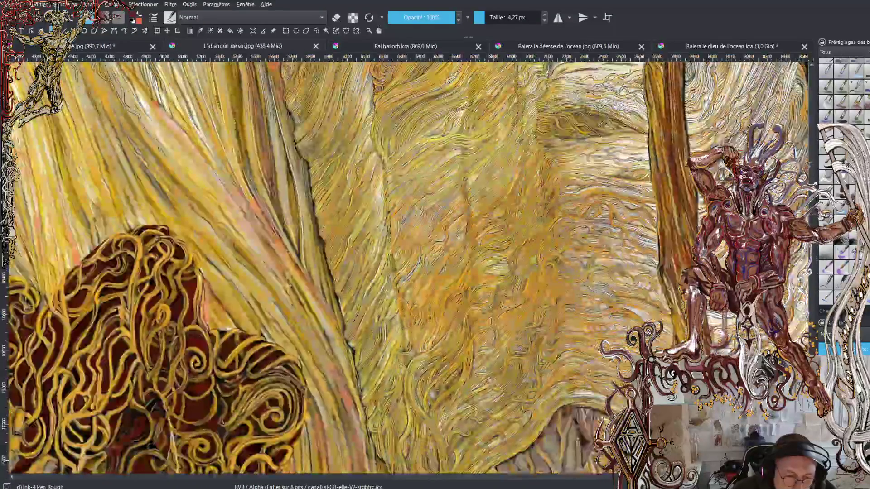
pyautogui.scroll(-2, 494, 277)
pyautogui.scroll(-2, 494, 277)
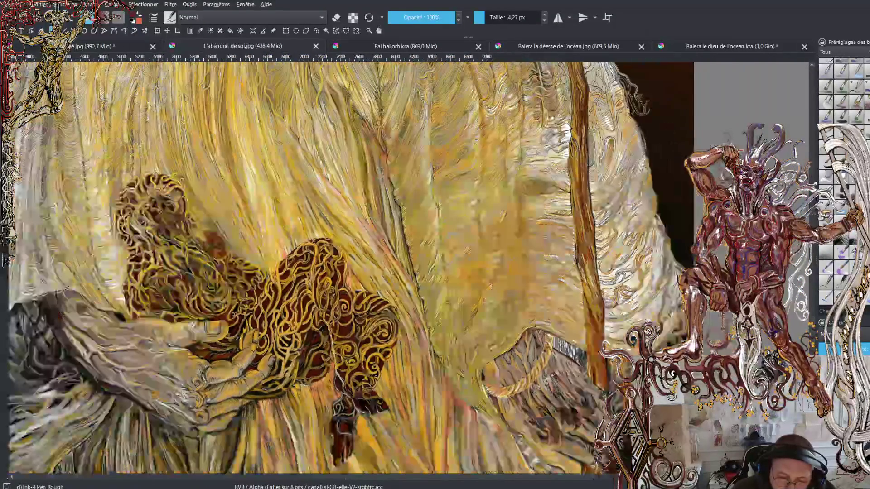
pyautogui.moveTo(494, 276); pyautogui.dragTo(509, 320)
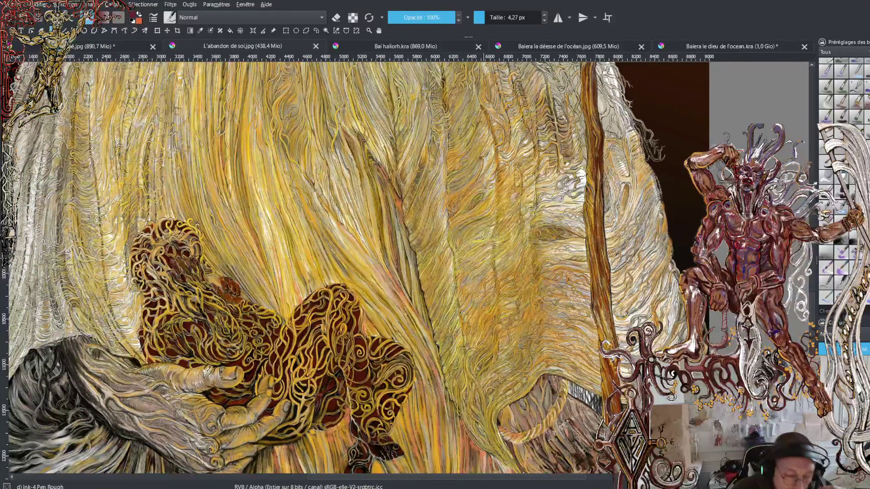
pyautogui.scroll(-2, 481, 255)
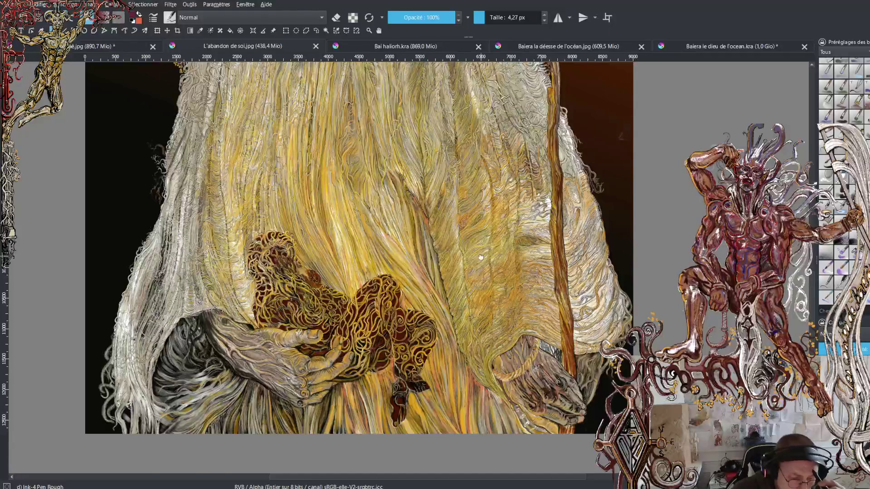
pyautogui.moveTo(367, 261); pyautogui.dragTo(392, 300)
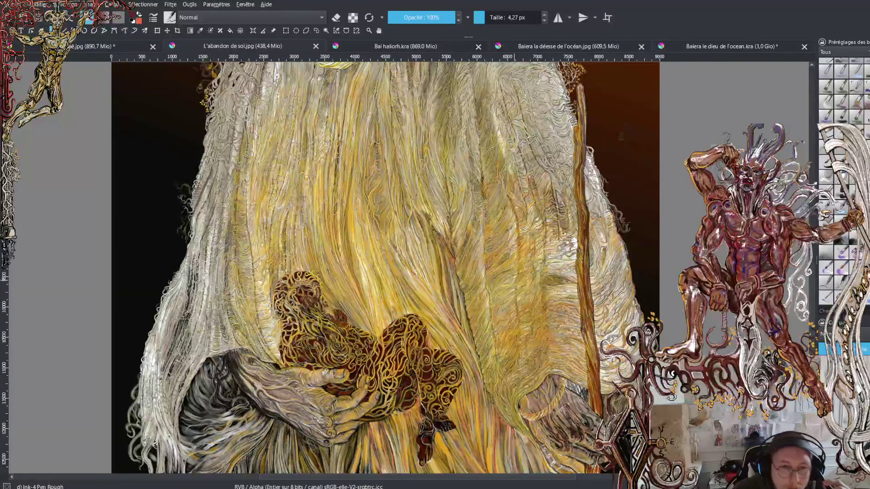
pyautogui.moveTo(385, 267)
pyautogui.mouseDown()
pyautogui.moveTo(429, 281)
pyautogui.moveTo(386, 287)
pyautogui.moveTo(389, 315)
pyautogui.mouseUp()
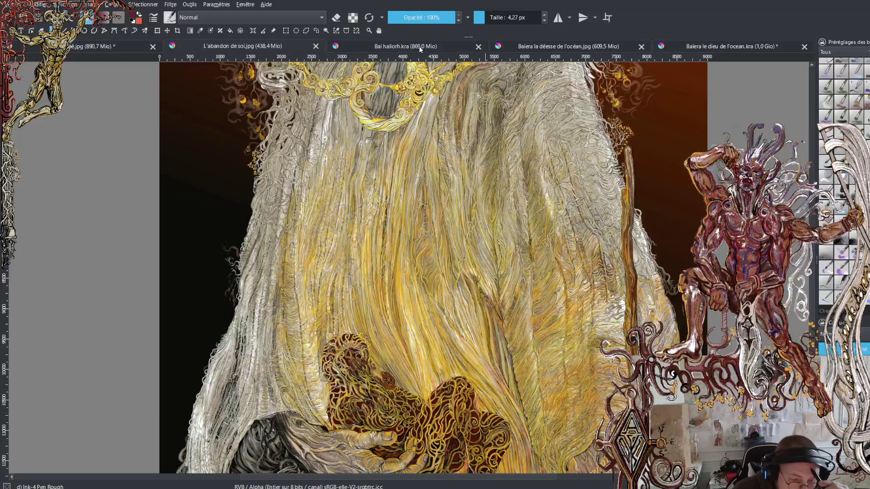
# - Inspect the elder's gold necklace ring and tree roots, then centre the flame painting's snarling face
pyautogui.moveTo(369, 157); pyautogui.dragTo(380, 268)
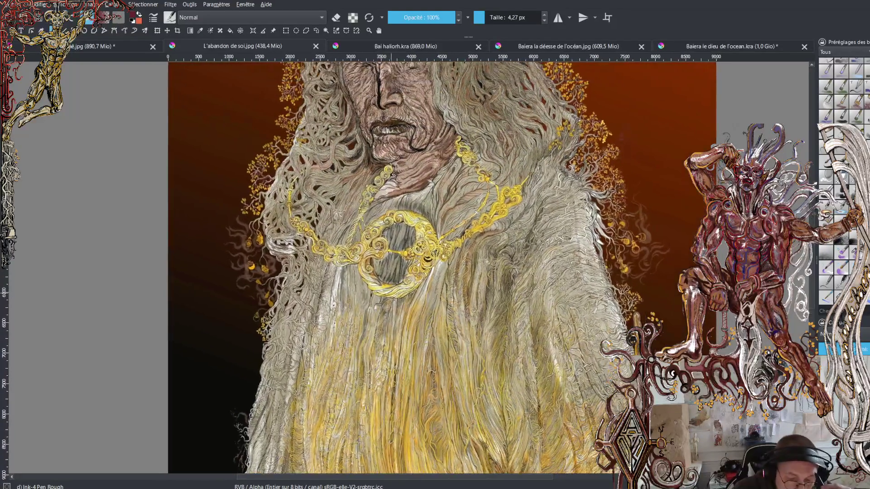
pyautogui.scroll(6, 380, 267)
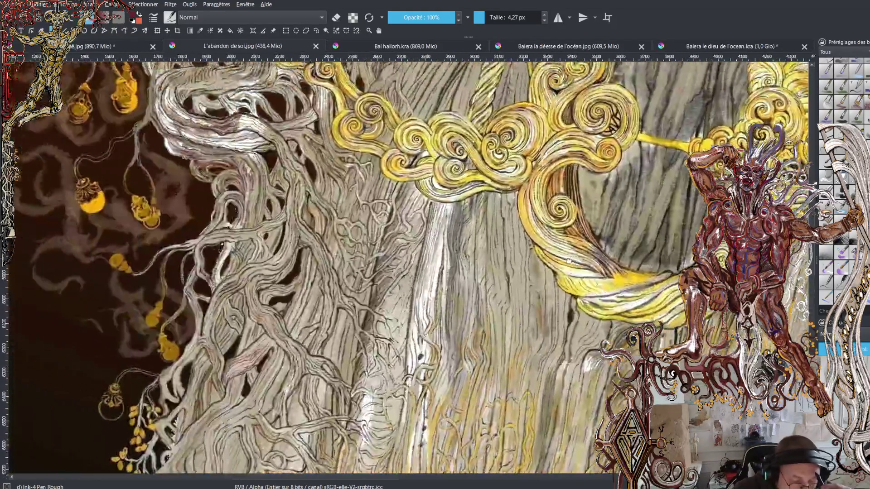
pyautogui.moveTo(317, 136); pyautogui.dragTo(359, 471)
pyautogui.moveTo(754, 427)
pyautogui.mouseDown()
pyautogui.moveTo(573, 228)
pyautogui.moveTo(398, 218)
pyautogui.mouseUp()
pyautogui.moveTo(766, 245)
pyautogui.mouseDown()
pyautogui.moveTo(408, 263)
pyautogui.moveTo(354, 407)
pyautogui.moveTo(453, 317)
pyautogui.moveTo(538, 263)
pyautogui.moveTo(495, 464)
pyautogui.moveTo(550, 486)
pyautogui.moveTo(679, 453)
pyautogui.moveTo(810, 453)
pyautogui.mouseUp()
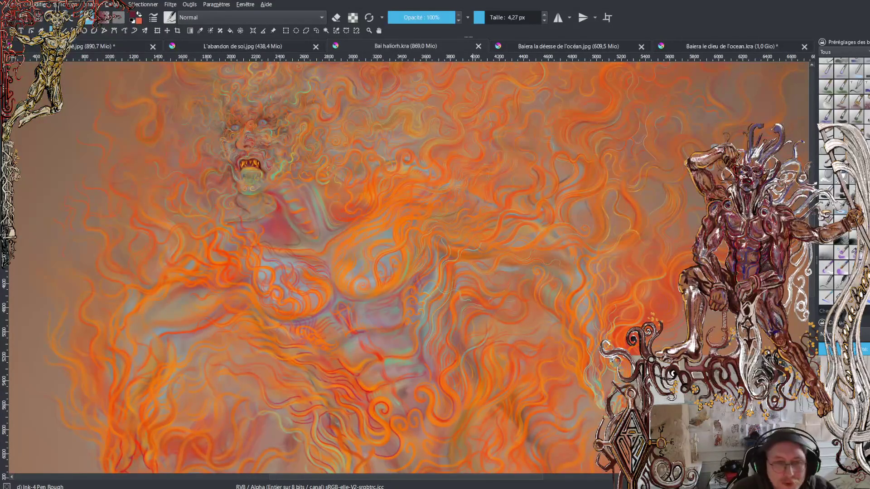
pyautogui.moveTo(473, 210); pyautogui.dragTo(531, 326)
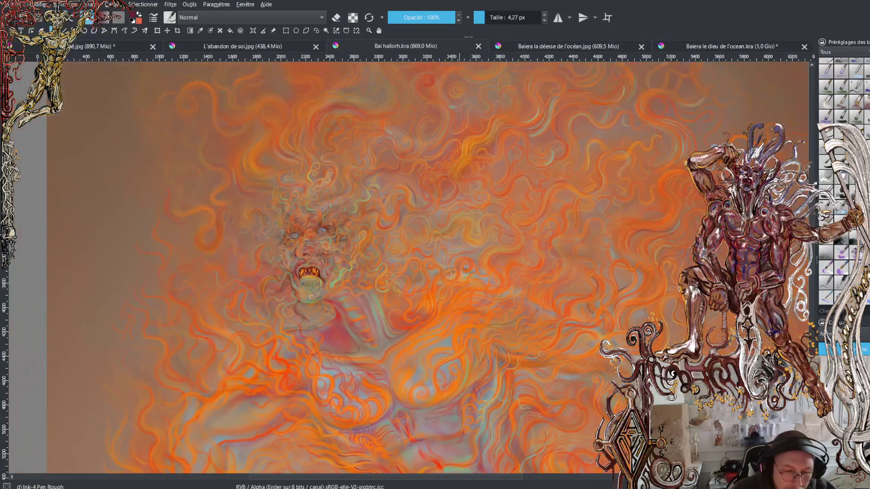
pyautogui.moveTo(392, 224); pyautogui.dragTo(431, 287)
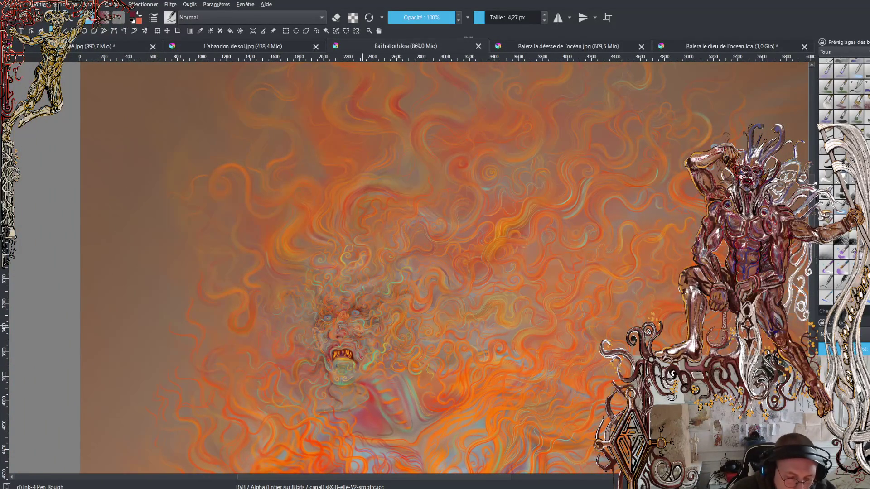
pyautogui.scroll(3, 288, 388)
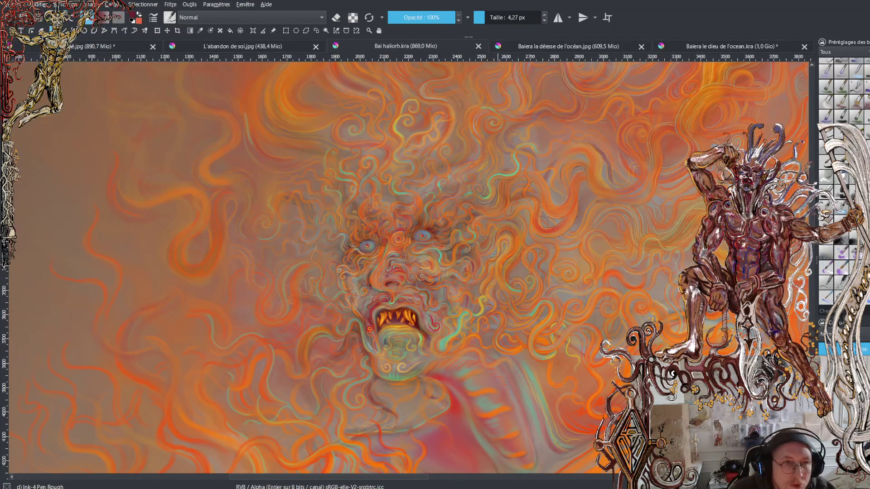
pyautogui.scroll(3, 453, 410)
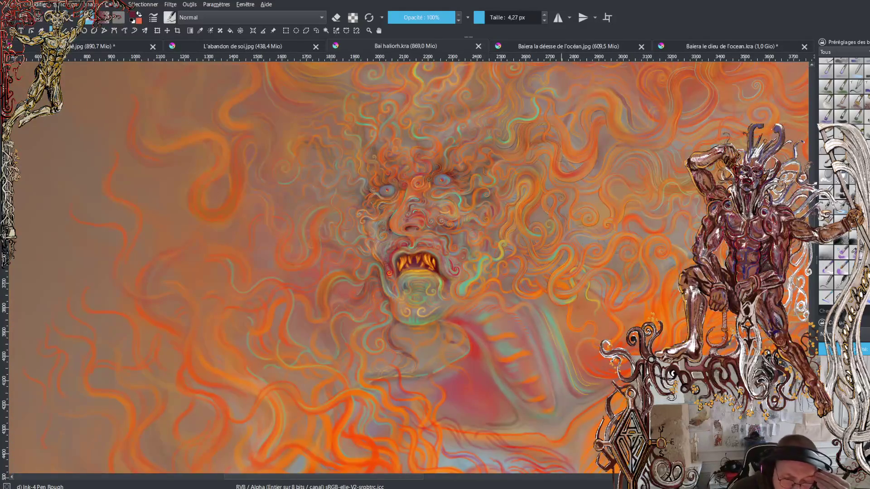
pyautogui.scroll(-2, 159, 354)
pyautogui.moveTo(498, 268)
pyautogui.mouseDown()
pyautogui.moveTo(448, 317)
pyautogui.moveTo(430, 430)
pyautogui.mouseUp()
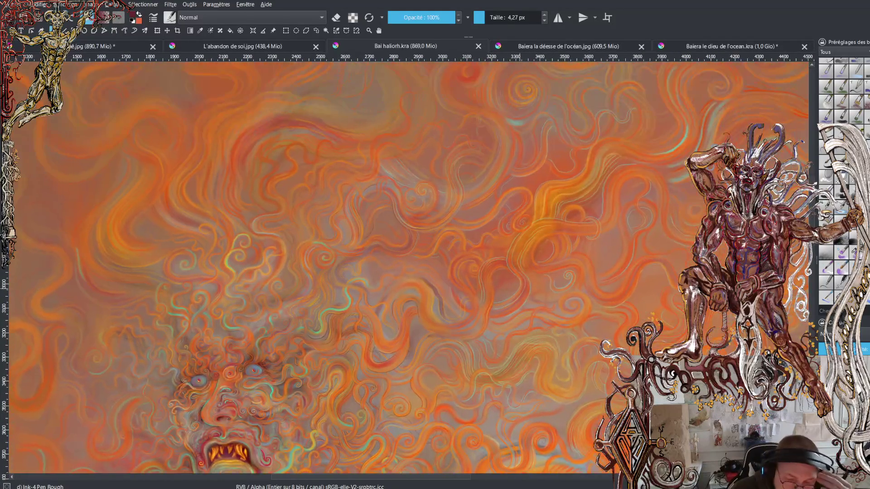
pyautogui.scroll(-2, 222, 394)
pyautogui.moveTo(175, 339)
pyautogui.mouseDown()
pyautogui.moveTo(301, 349)
pyautogui.moveTo(308, 385)
pyautogui.mouseUp()
pyautogui.scroll(-2, 655, 315)
pyautogui.moveTo(656, 315)
pyautogui.mouseDown()
pyautogui.moveTo(636, 287)
pyautogui.moveTo(578, 267)
pyautogui.moveTo(551, 169)
pyautogui.moveTo(543, 80)
pyautogui.mouseUp()
pyautogui.moveTo(389, 253); pyautogui.dragTo(494, 195)
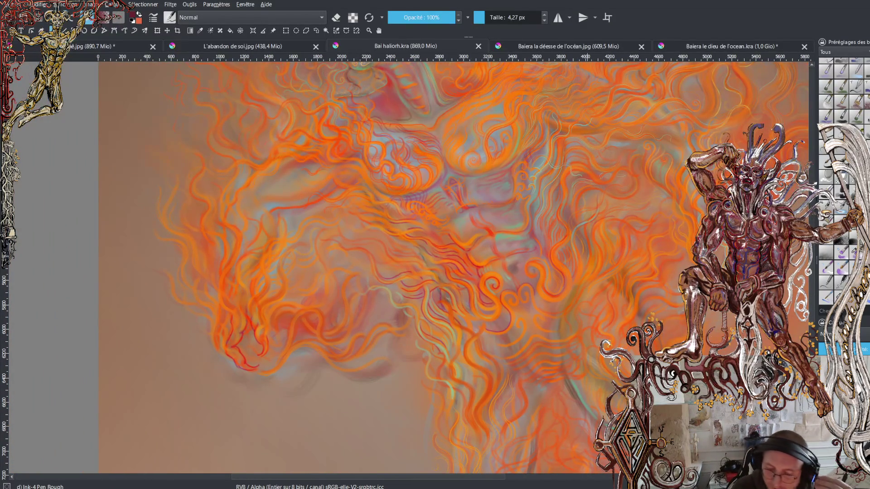
pyautogui.moveTo(469, 93)
pyautogui.mouseDown()
pyautogui.moveTo(514, 188)
pyautogui.moveTo(541, 353)
pyautogui.mouseUp()
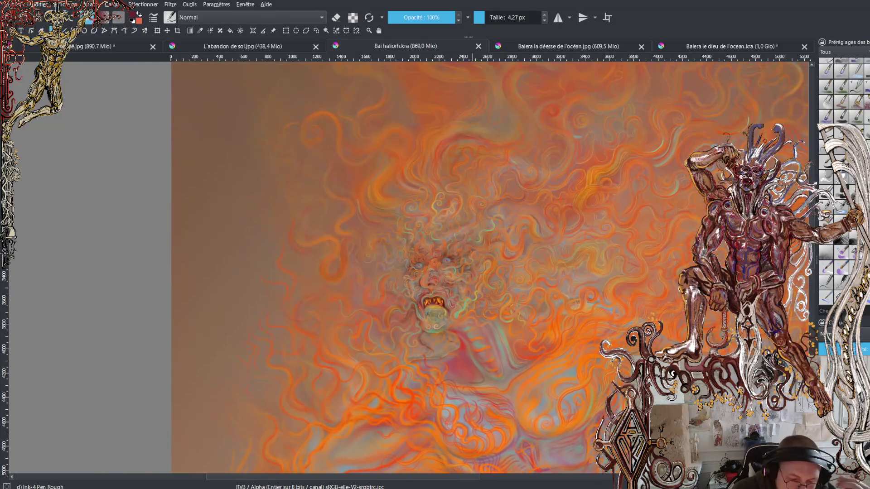
pyautogui.scroll(5, 535, 286)
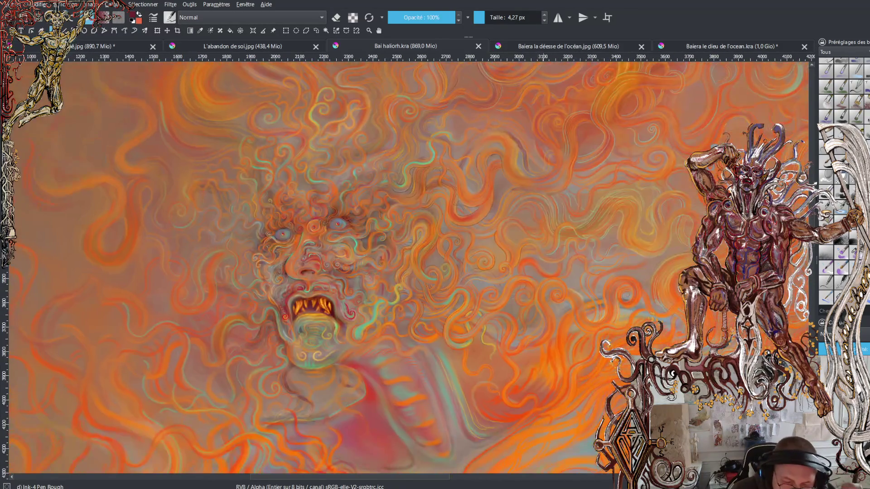
pyautogui.scroll(2, 510, 231)
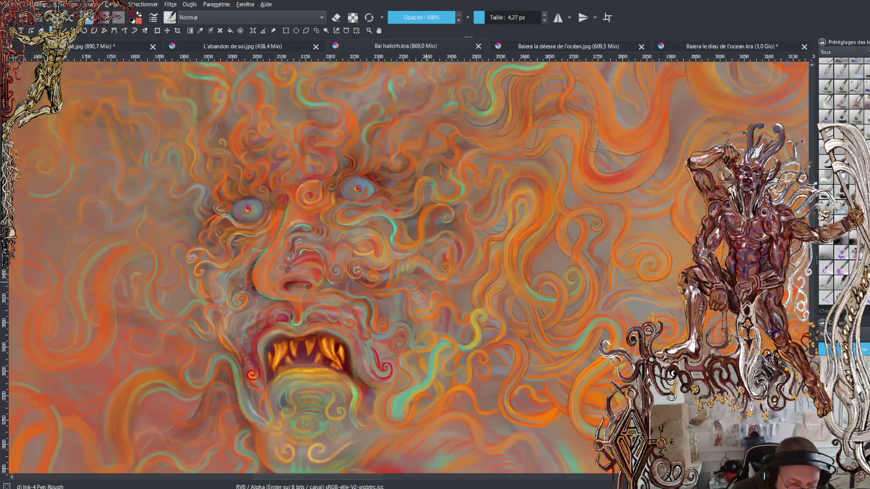
pyautogui.moveTo(511, 231); pyautogui.dragTo(625, 145)
pyautogui.scroll(-4, 428, 402)
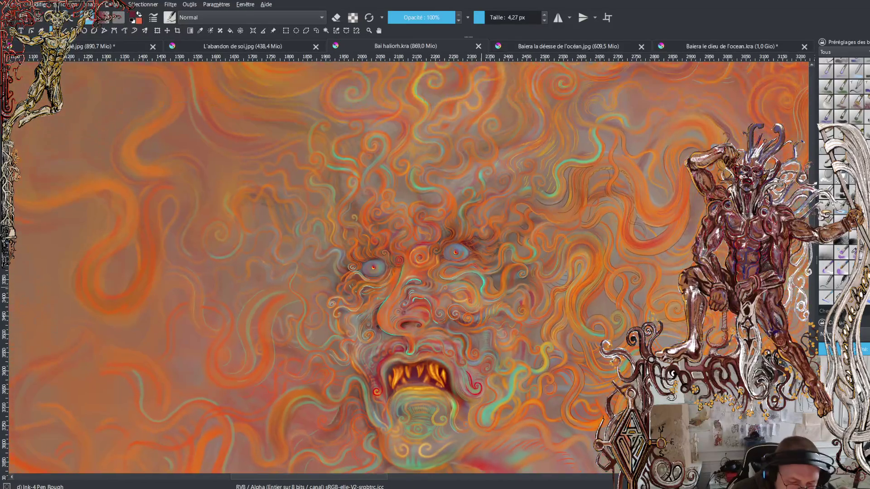
pyautogui.scroll(4, 438, 243)
pyautogui.moveTo(498, 226); pyautogui.dragTo(376, 334)
pyautogui.scroll(-3, 503, 281)
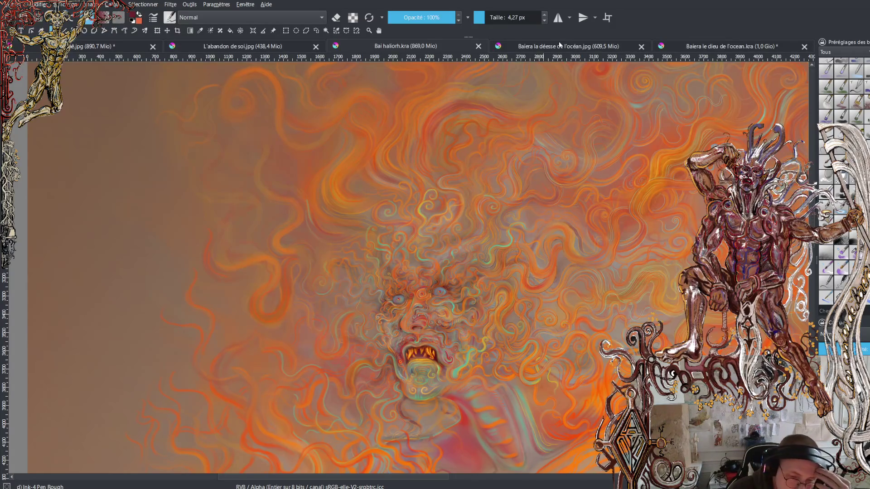
pyautogui.click(242, 48)
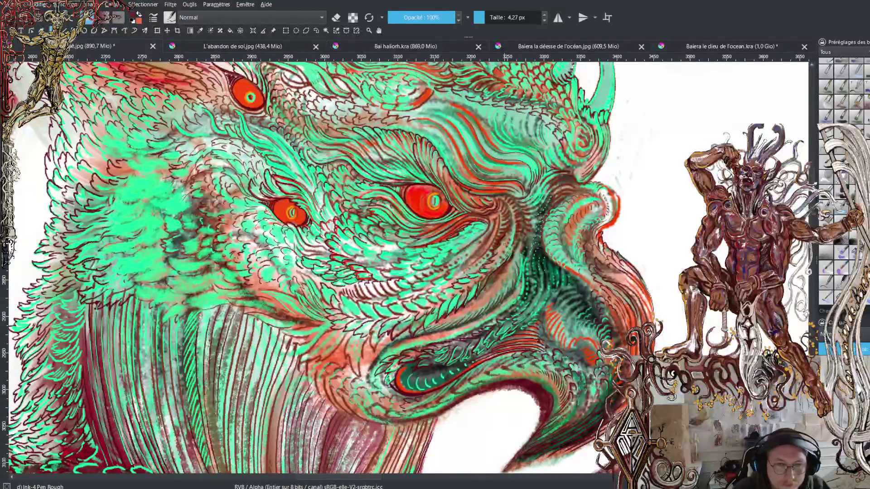
# - Zoom in on the deity's eyes, swap colours, and sample the bright feather green
pyautogui.press('+')
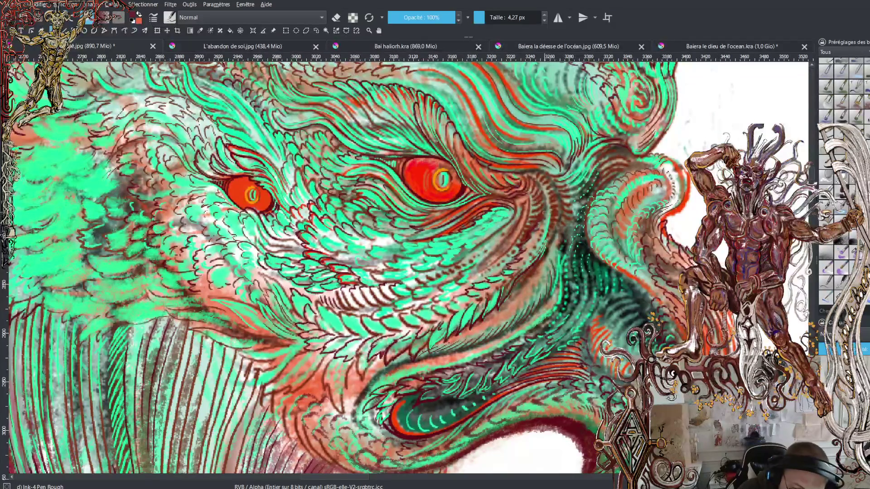
pyautogui.press('x')
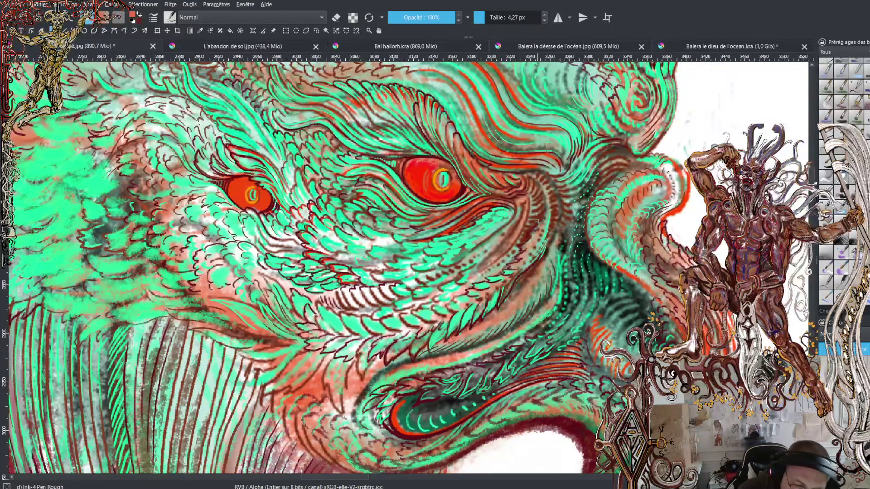
pyautogui.keyDown('ctrl'); pyautogui.click(498, 195); pyautogui.keyUp('ctrl')
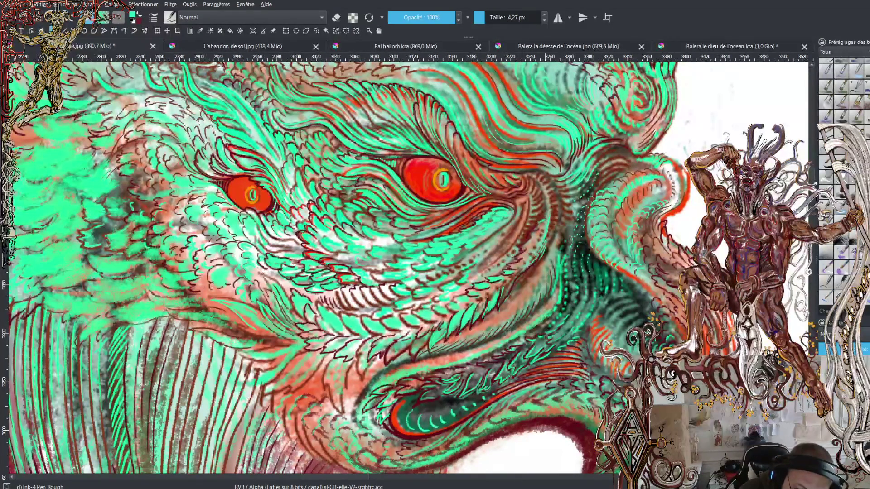
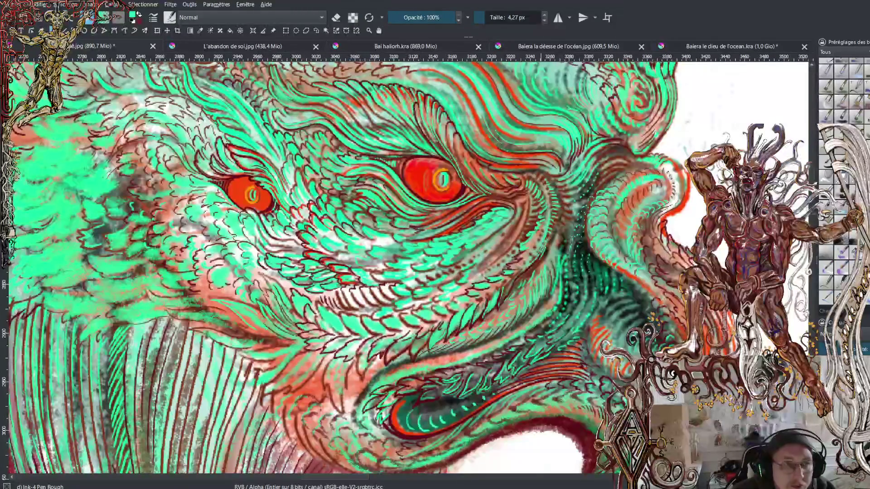
# - Back in Krita, swap the foreground and background colours twice, leaving green active
pyautogui.hotkey('alt', 'Tab')
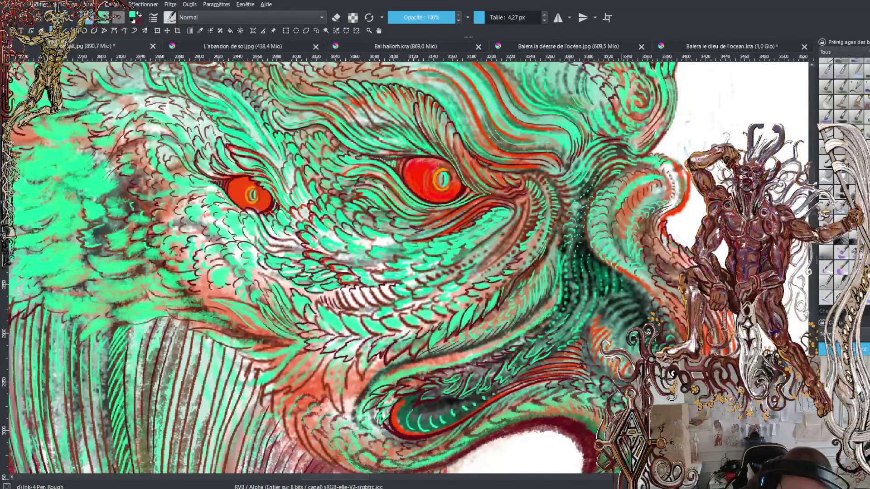
pyautogui.press('x')
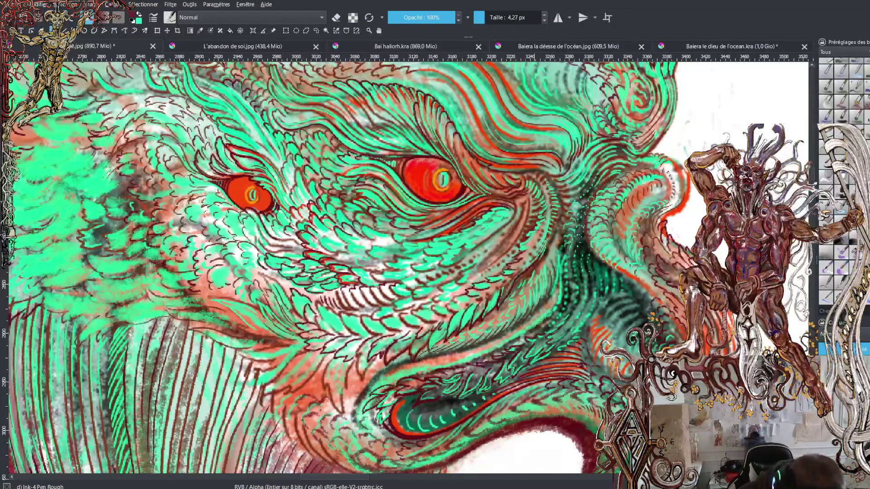
pyautogui.press('x')
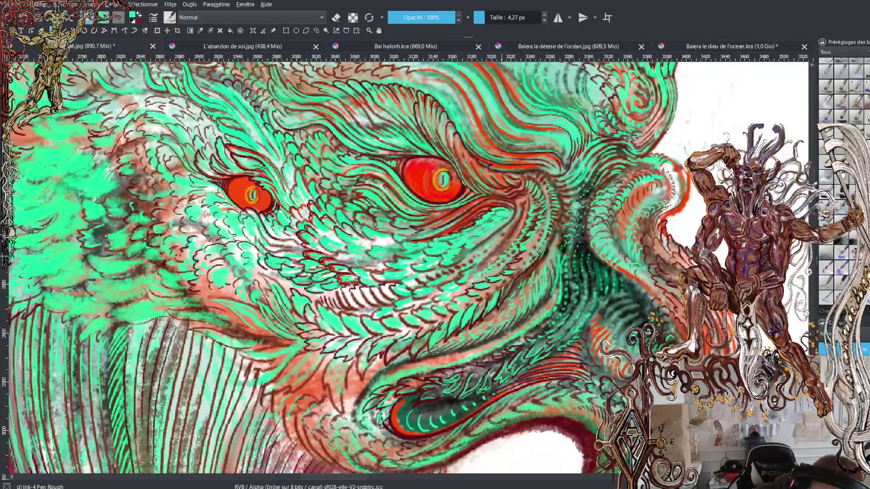
# - Toggle the active colour to dark red, then back to teal
pyautogui.press('x')
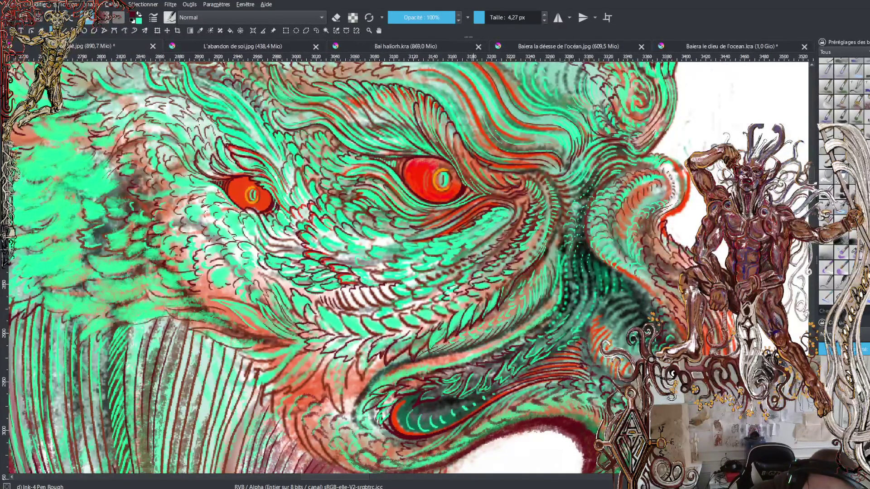
pyautogui.press('x')
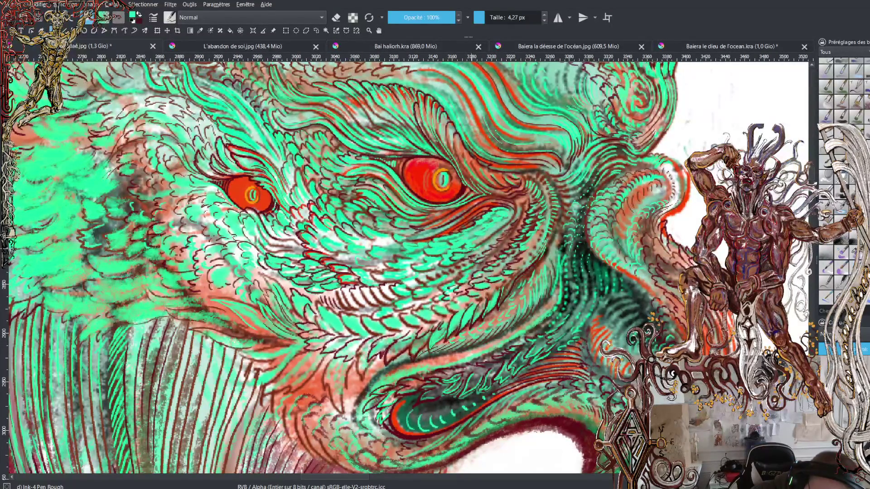
# - Switch to dark red and ink the cheek scales and the right eye's outer and upper outline
pyautogui.press('x')
pyautogui.moveTo(466, 251); pyautogui.dragTo(475, 247)
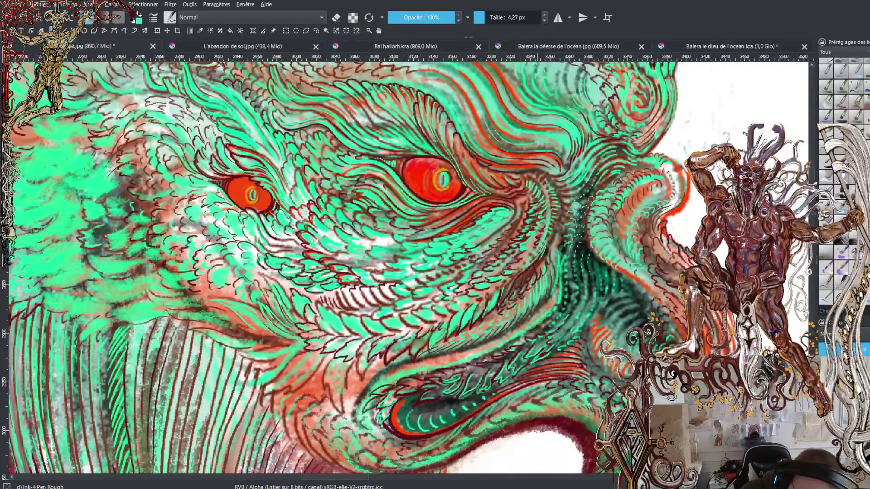
pyautogui.moveTo(502, 186)
pyautogui.mouseDown()
pyautogui.moveTo(471, 166)
pyautogui.moveTo(459, 142)
pyautogui.moveTo(480, 153)
pyautogui.moveTo(445, 97)
pyautogui.mouseUp()
pyautogui.moveTo(473, 140); pyautogui.dragTo(463, 123)
pyautogui.moveTo(464, 125)
pyautogui.mouseDown()
pyautogui.moveTo(436, 82)
pyautogui.moveTo(460, 111)
pyautogui.mouseUp()
# - Add more dark strokes around the right eye's outline and down the hair strands above it
pyautogui.moveTo(492, 153); pyautogui.dragTo(481, 145)
pyautogui.moveTo(497, 154); pyautogui.dragTo(488, 150)
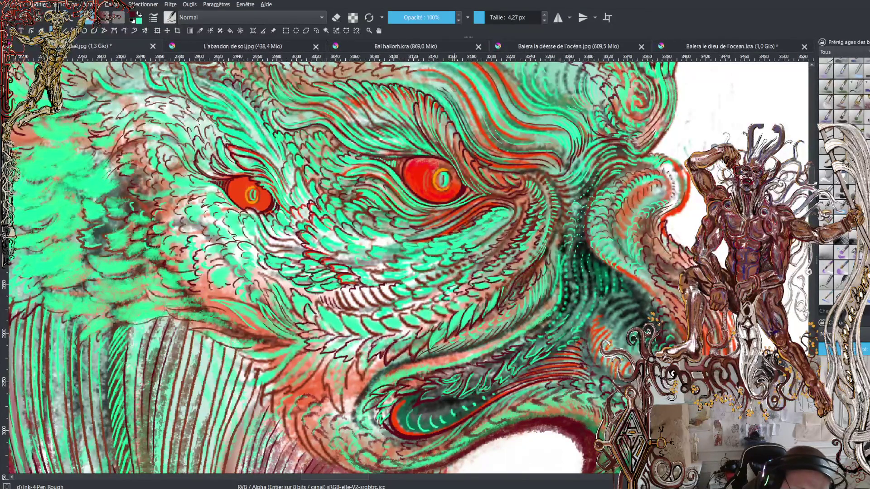
pyautogui.moveTo(460, 103); pyautogui.dragTo(454, 95)
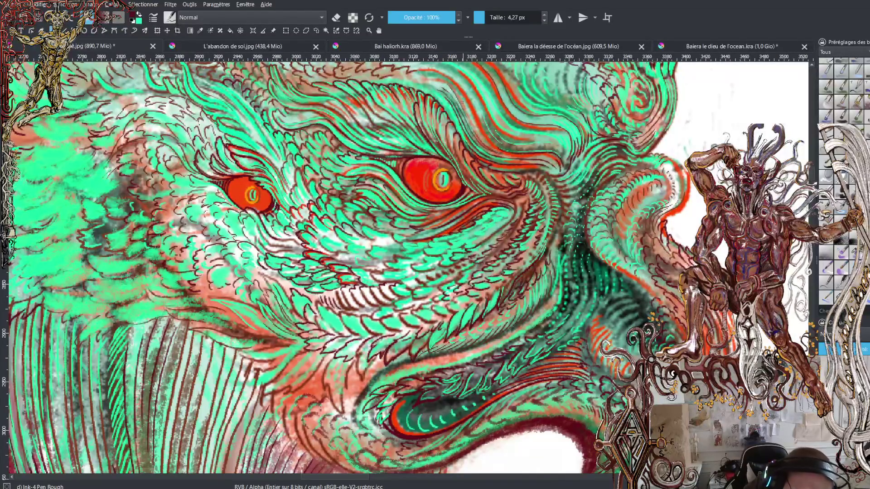
pyautogui.moveTo(473, 122); pyautogui.dragTo(483, 137)
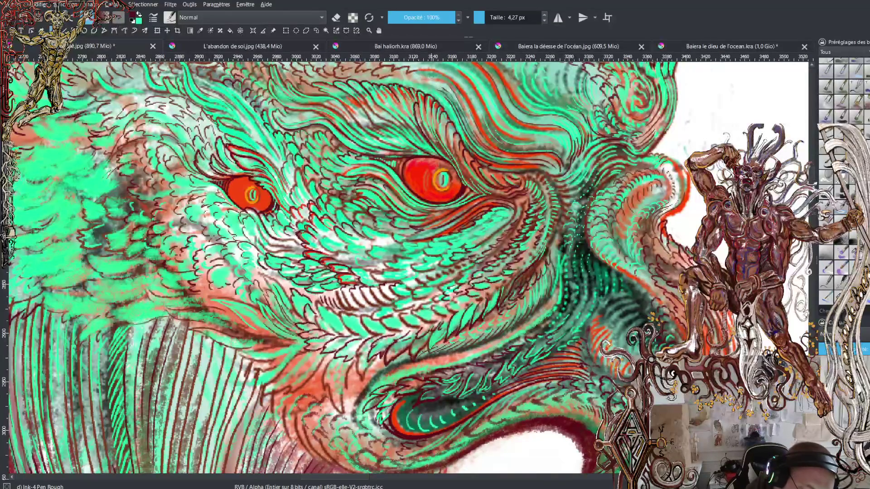
pyautogui.moveTo(429, 71); pyautogui.dragTo(455, 89)
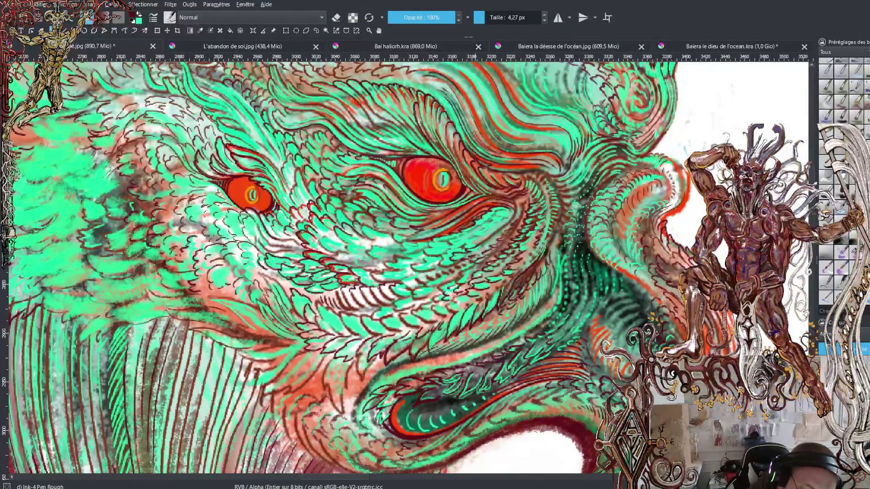
pyautogui.moveTo(478, 76); pyautogui.dragTo(520, 134)
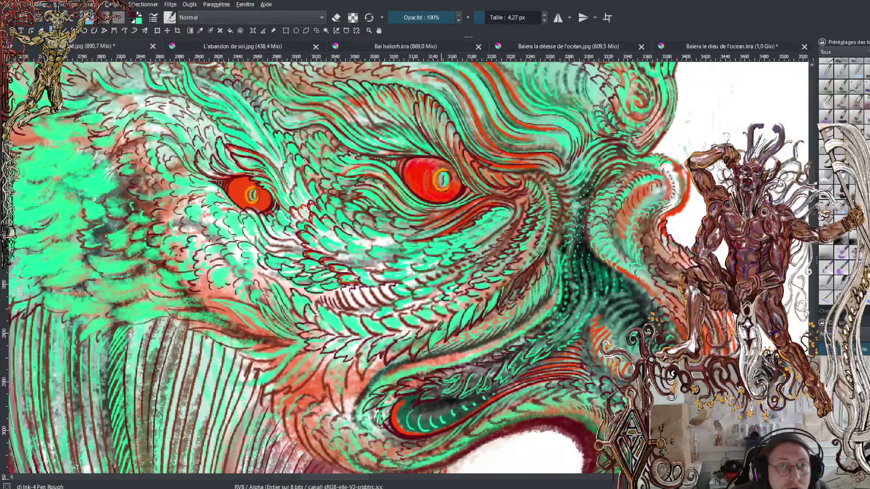
pyautogui.click(441, 72)
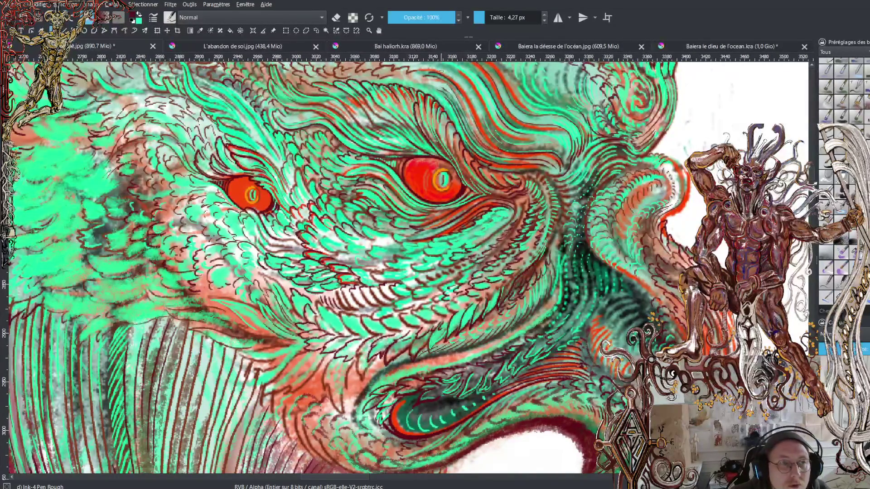
# - Ink short dark strokes across the scales above the central eye, working up and to the left
pyautogui.scroll(2, 408, 268)
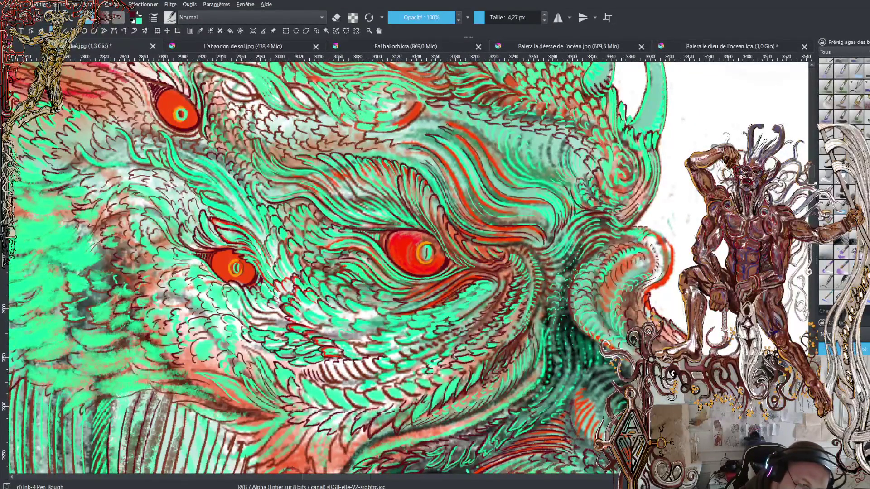
pyautogui.moveTo(432, 119)
pyautogui.mouseDown()
pyautogui.moveTo(479, 138)
pyautogui.moveTo(523, 188)
pyautogui.moveTo(501, 167)
pyautogui.moveTo(500, 159)
pyautogui.moveTo(518, 173)
pyautogui.moveTo(498, 154)
pyautogui.moveTo(500, 140)
pyautogui.moveTo(491, 133)
pyautogui.moveTo(483, 140)
pyautogui.moveTo(464, 123)
pyautogui.mouseUp()
pyautogui.moveTo(466, 110); pyautogui.dragTo(457, 124)
pyautogui.moveTo(459, 113); pyautogui.dragTo(442, 119)
pyautogui.moveTo(446, 109); pyautogui.dragTo(438, 111)
pyautogui.moveTo(448, 105); pyautogui.dragTo(430, 116)
pyautogui.moveTo(433, 108); pyautogui.dragTo(415, 104)
pyautogui.moveTo(417, 91); pyautogui.dragTo(413, 95)
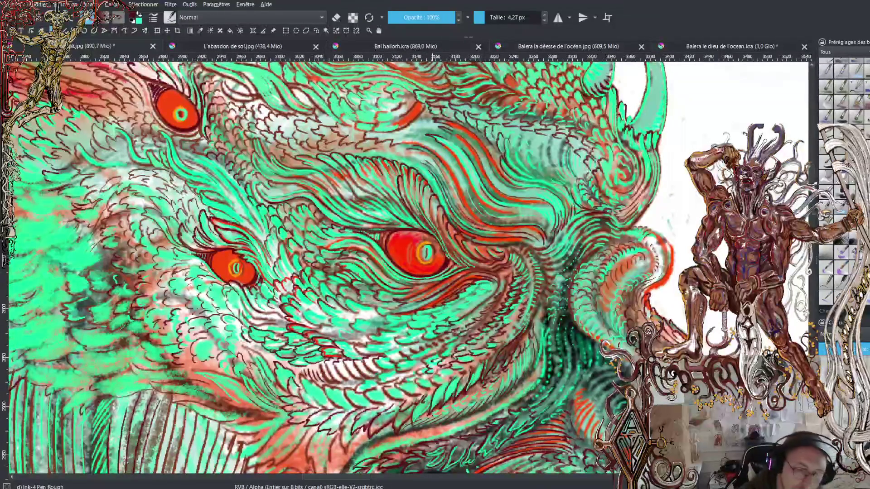